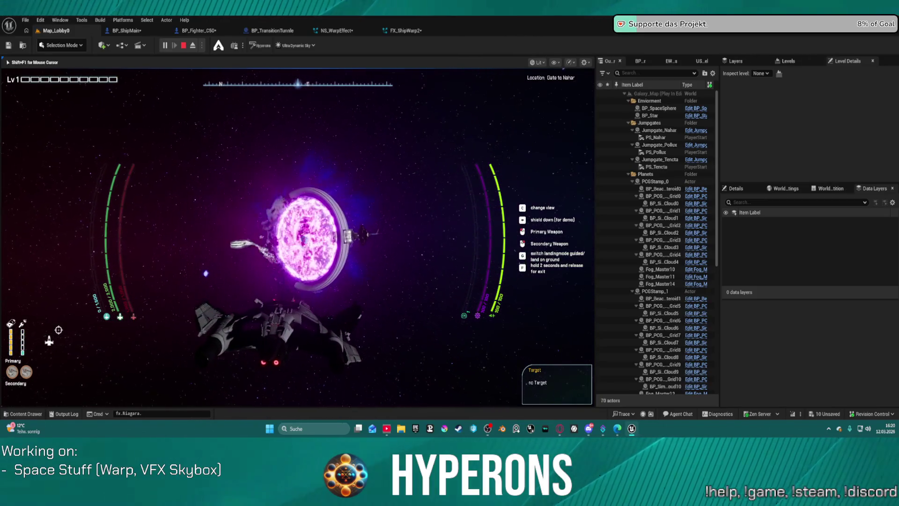
Stop the Galaxy_Map play session and return to the Map_Lobby0 level
key("Escape")
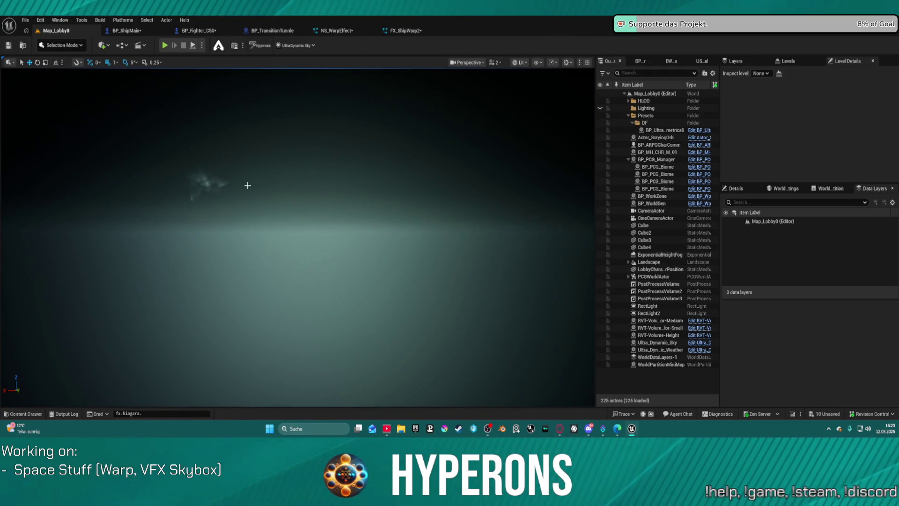
In NS_WarpEffect, set the Shield_02 emitter's scalability mode to System
left_click(336, 30)
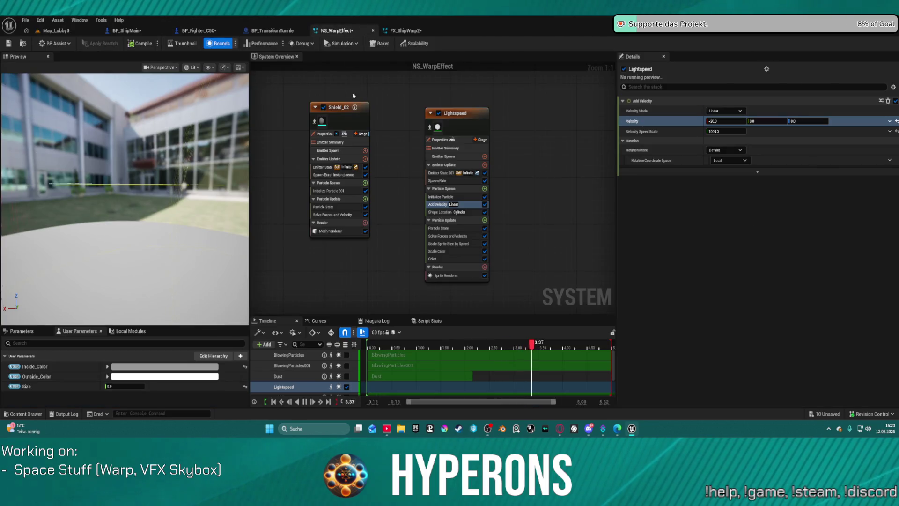
left_click(344, 107)
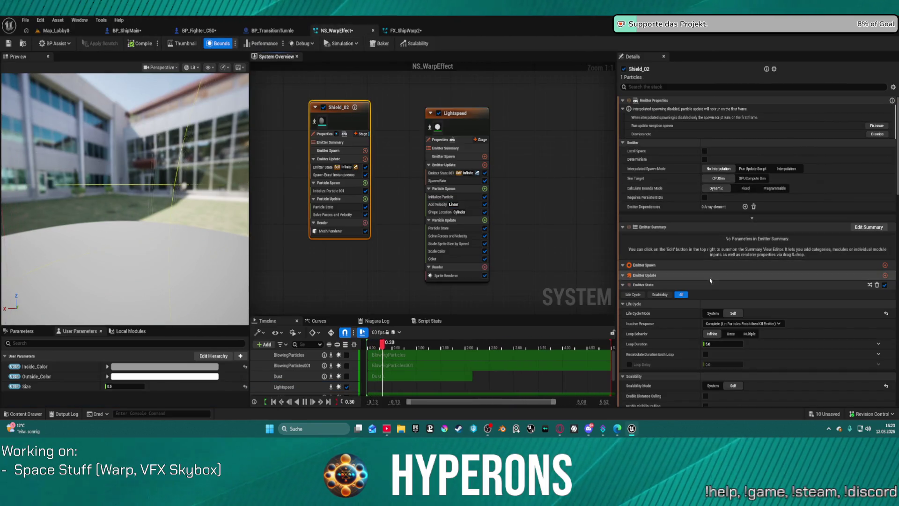
scroll(710, 280, "down", 4)
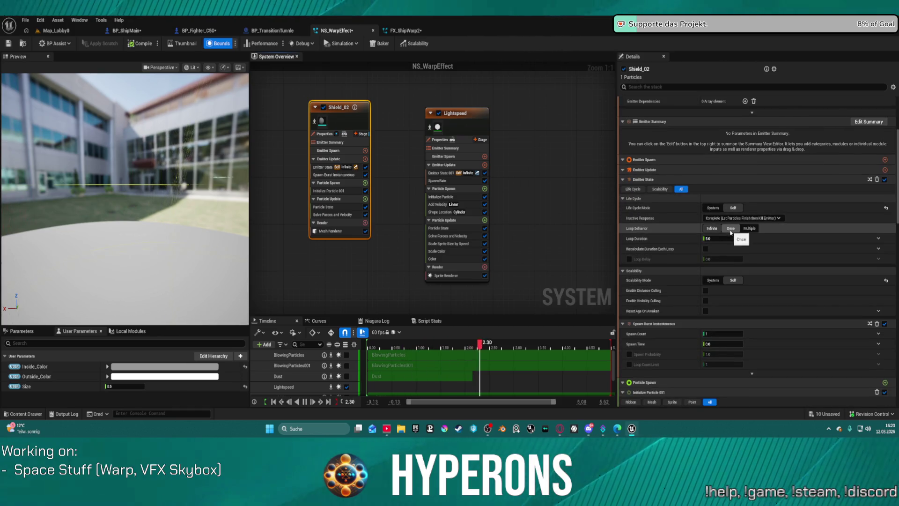
scroll(729, 239, "down", 5)
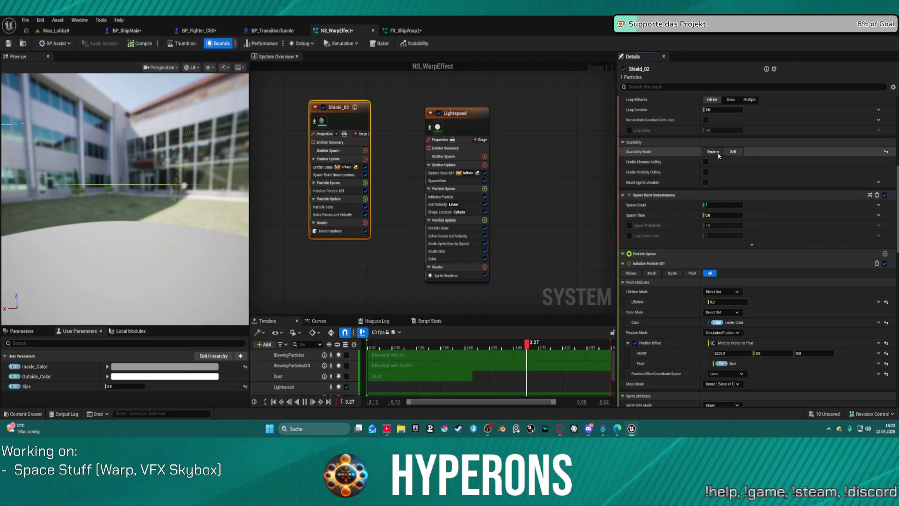
left_click(718, 153)
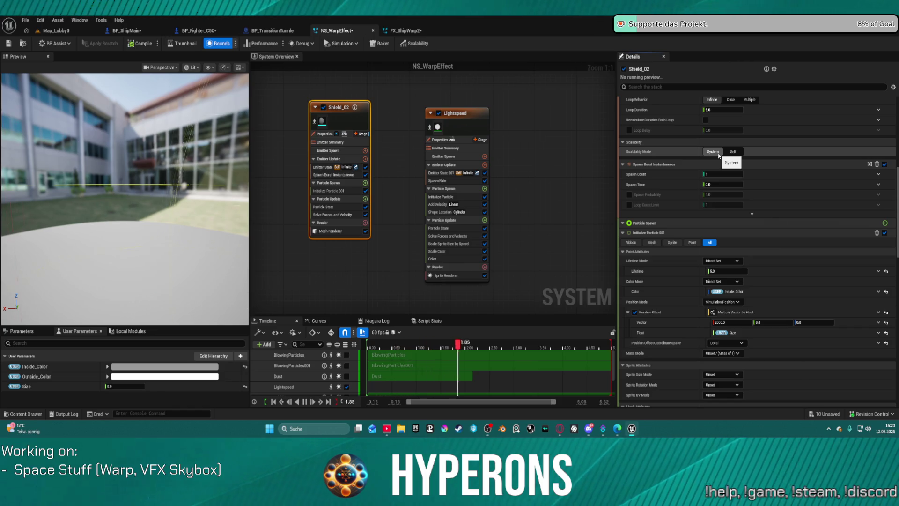
Give the NS_WarpEffect preview a black background and hide the system bounds
mouse_move(194, 197)
left_mouse_down()
mouse_move(140, 195)
mouse_move(196, 195)
left_mouse_up()
left_click_drag(45, 184, 19, 186)
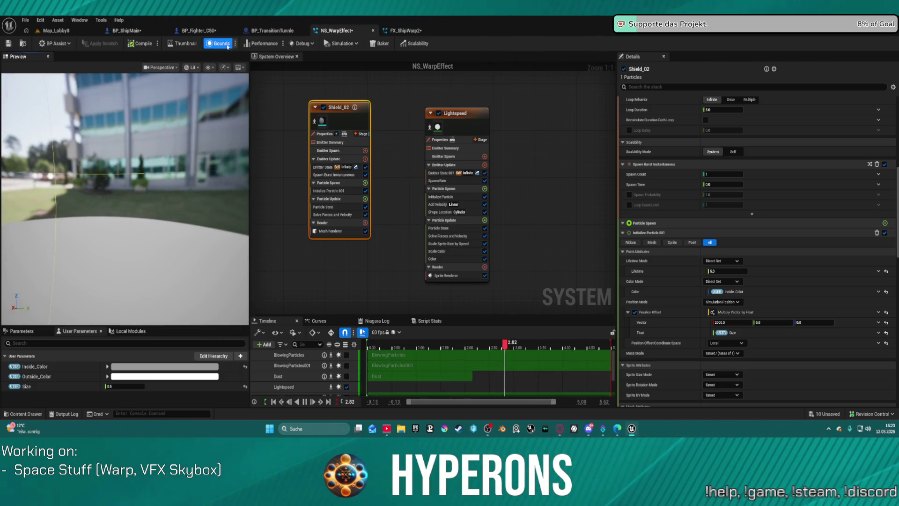
left_click(239, 67)
left_click(245, 113)
left_click(239, 66)
left_click(247, 134)
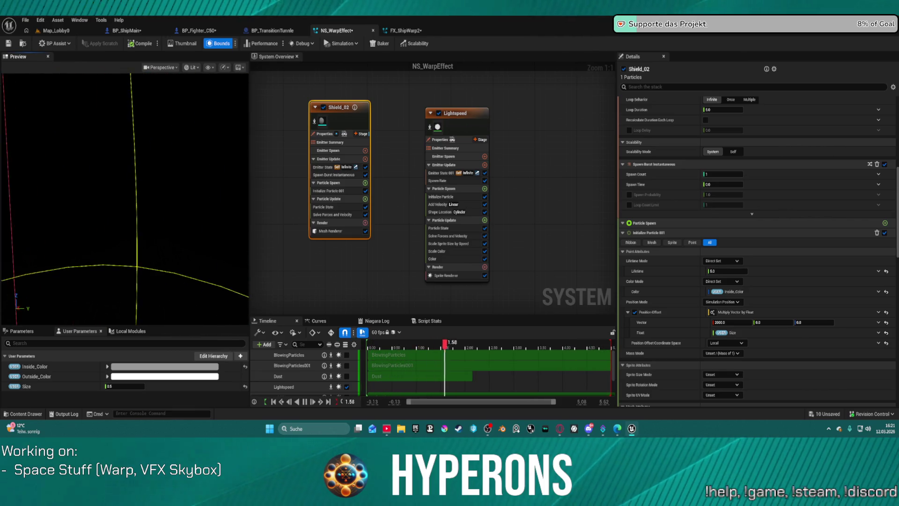
left_click(222, 45)
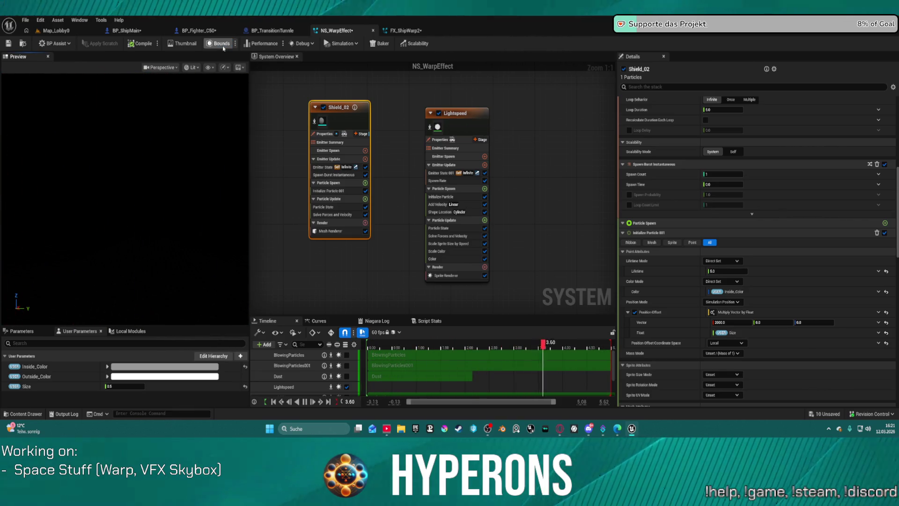
Set the Lightspeed emitter's Shape Location cylinder height to 5000, then inspect the streaks
left_click(451, 126)
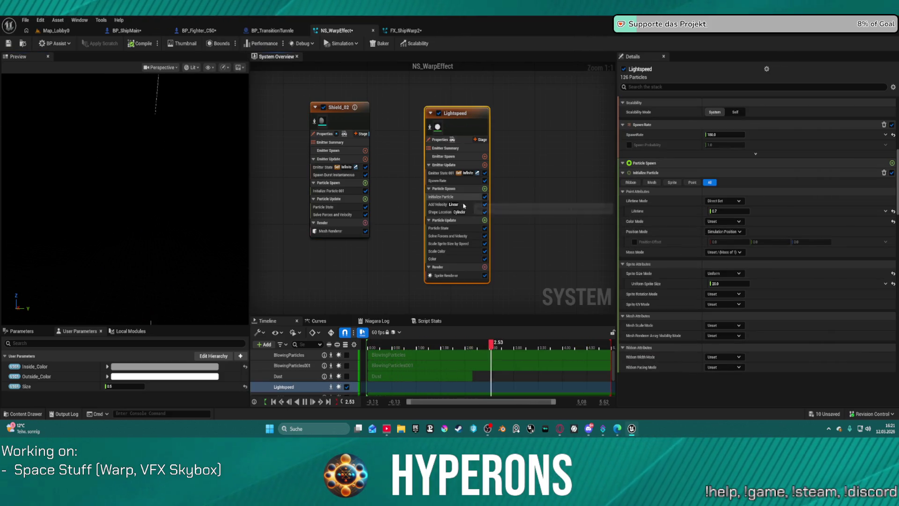
left_click(442, 212)
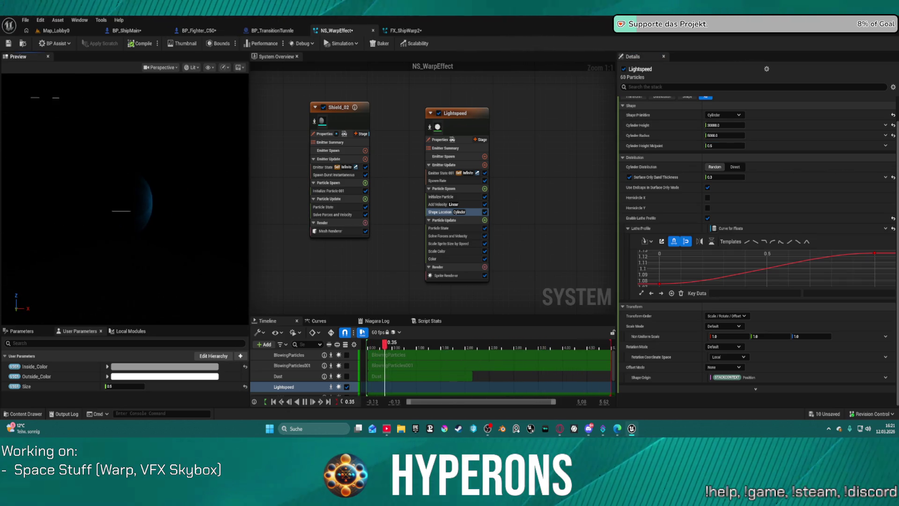
left_click(715, 125)
type("3000")
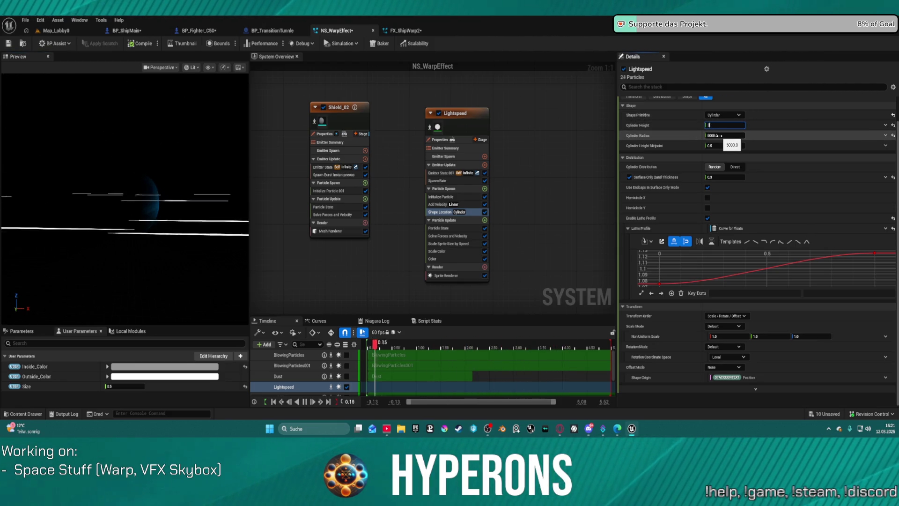
key("Return")
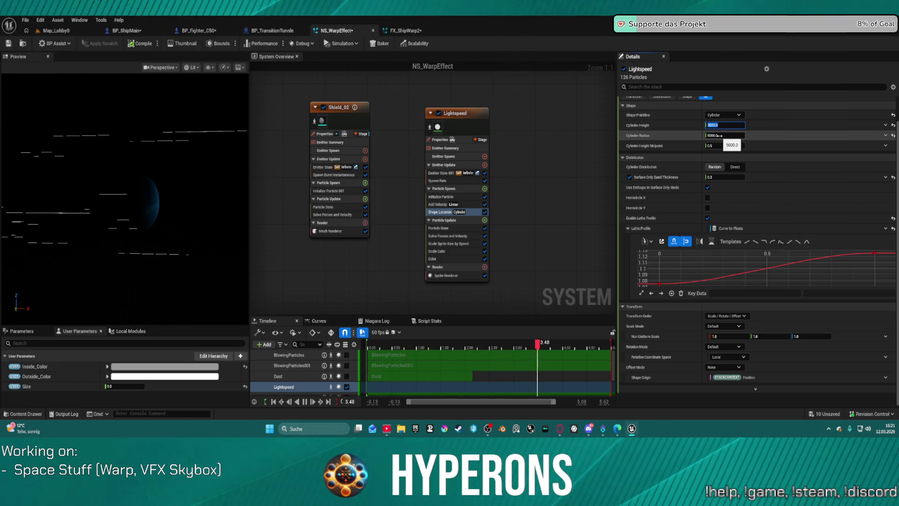
type("500")
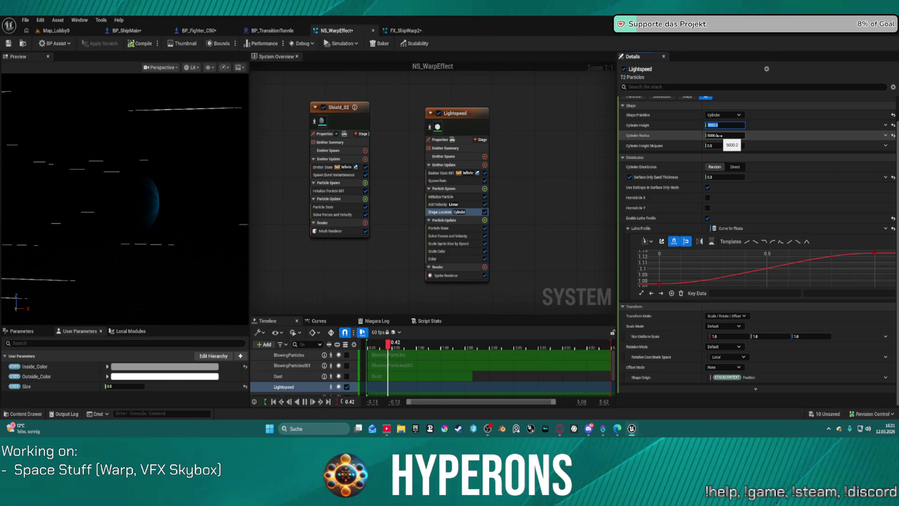
key("Return")
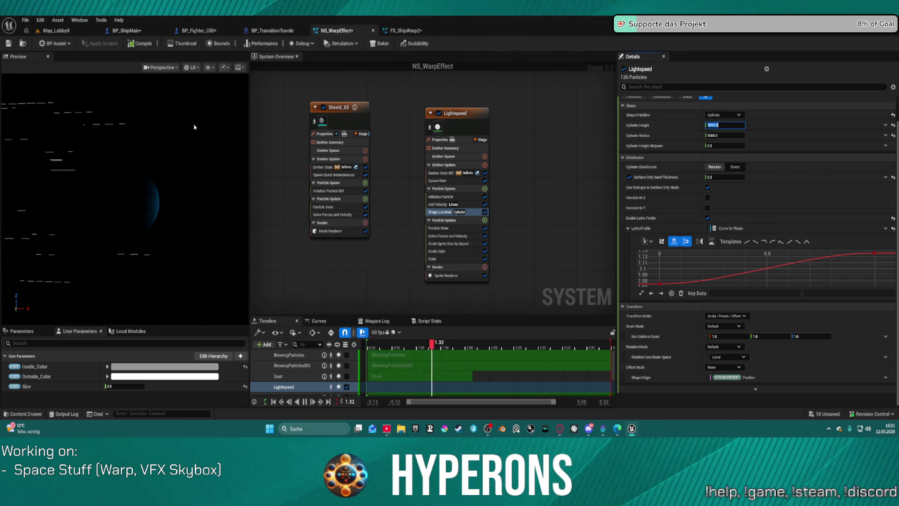
left_click_drag(121, 166, 187, 167)
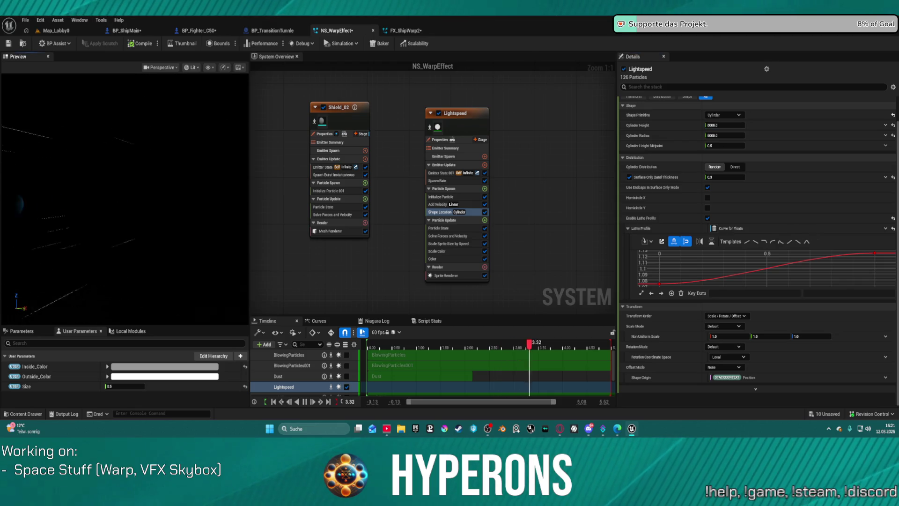
left_click_drag(125, 187, 160, 187)
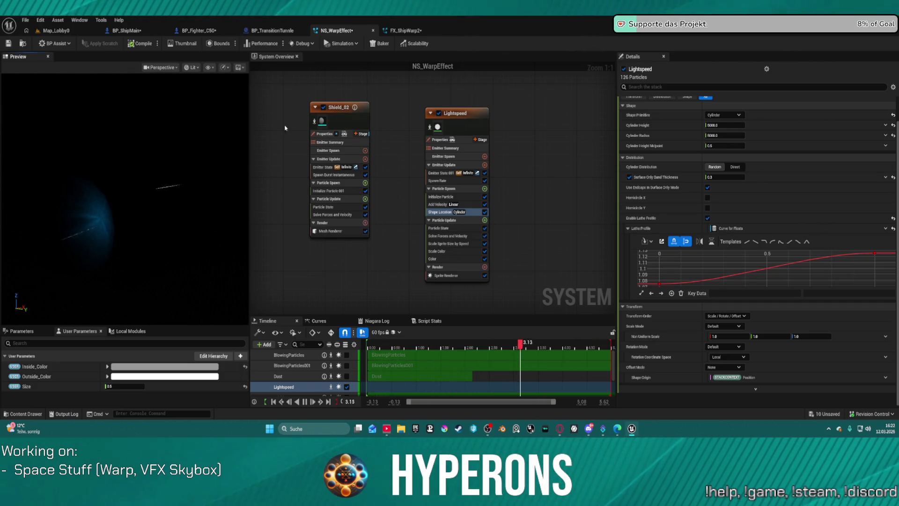
Set Shield_02's Inactive Response to Continue, then switch back to Map_Lobby0
left_click(339, 107)
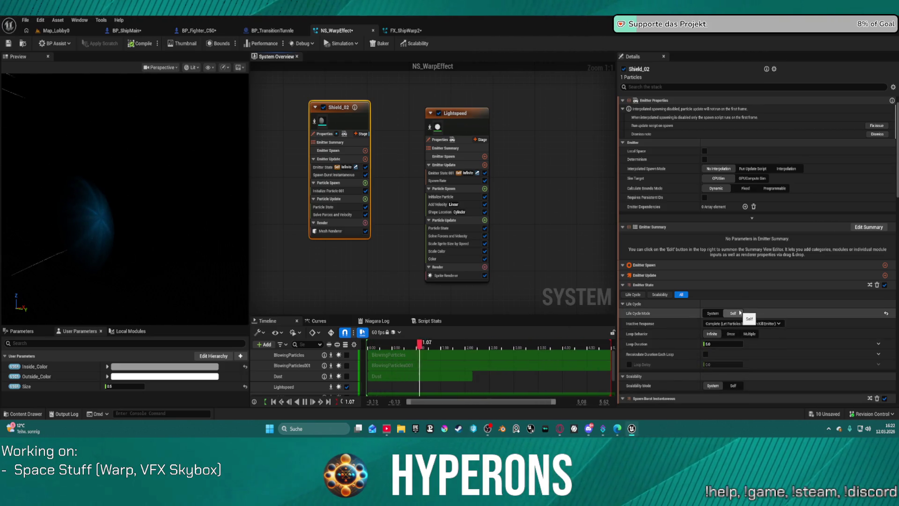
left_click(759, 325)
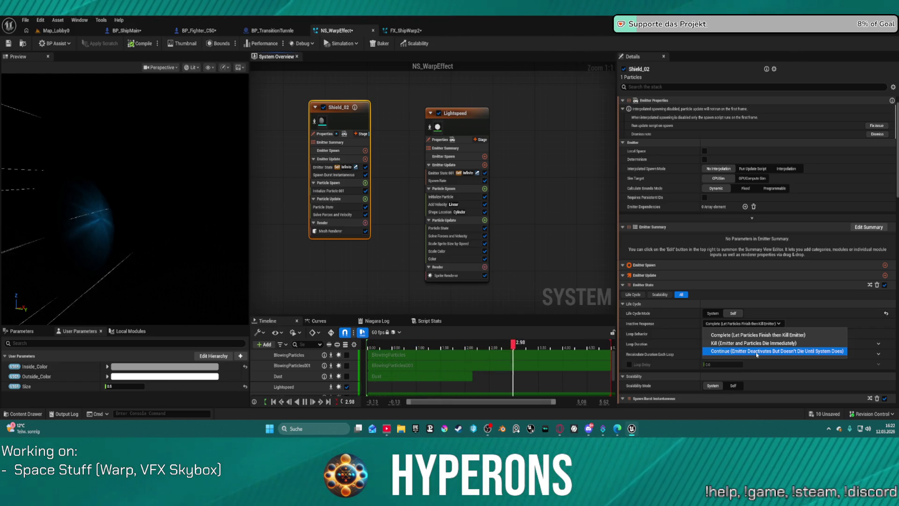
left_click(757, 352)
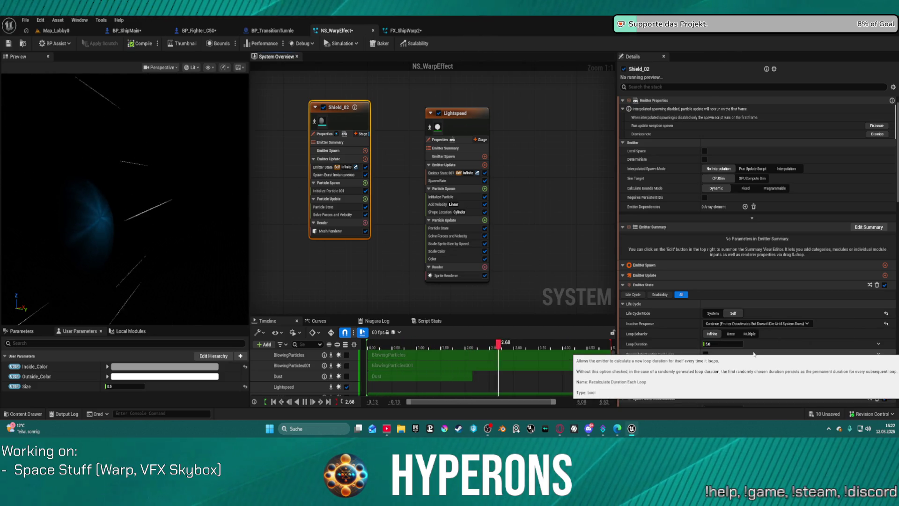
left_click(57, 20)
left_click(47, 30)
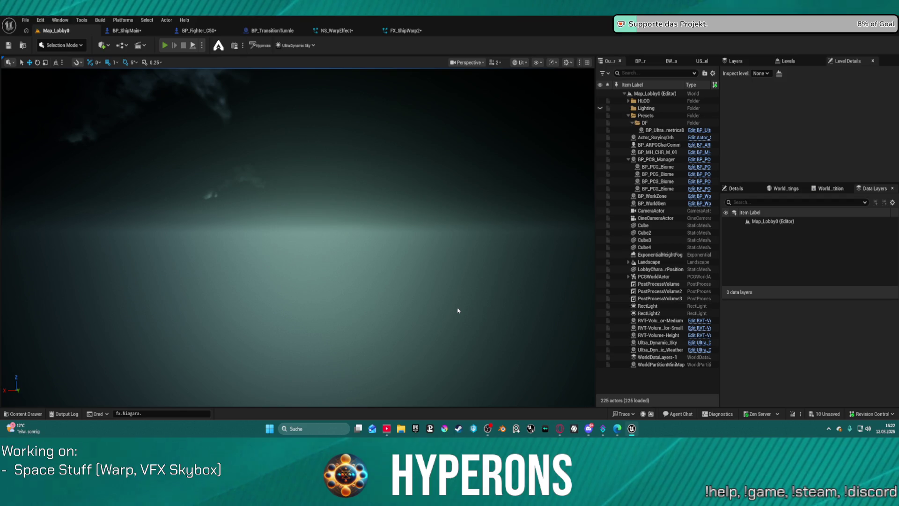
key("alt+p")
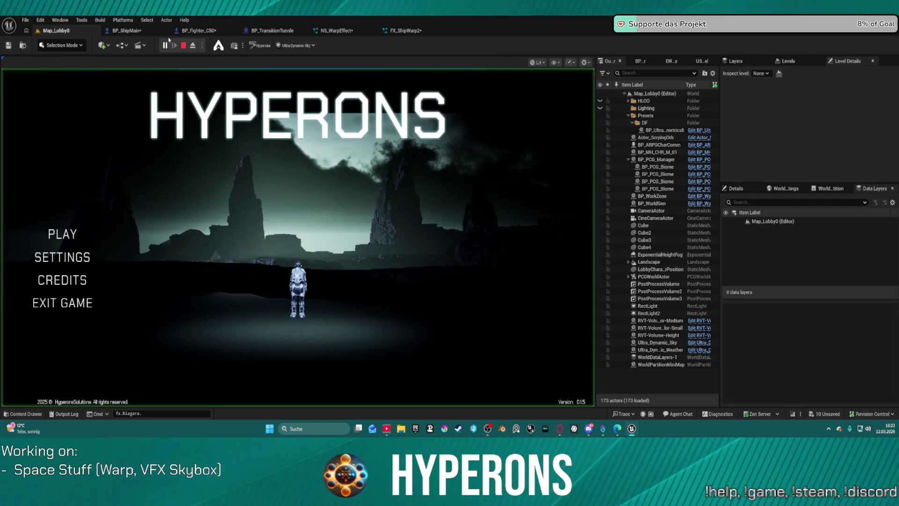
left_click(192, 218)
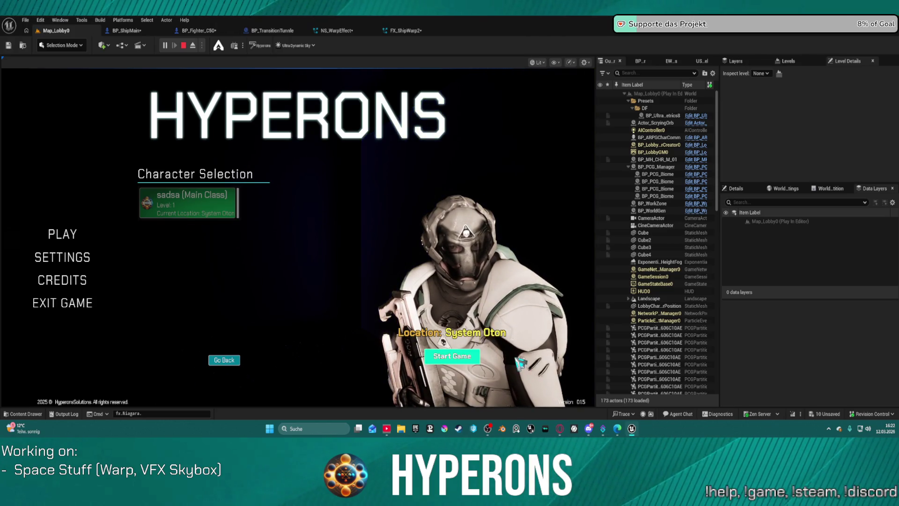
left_click(471, 356)
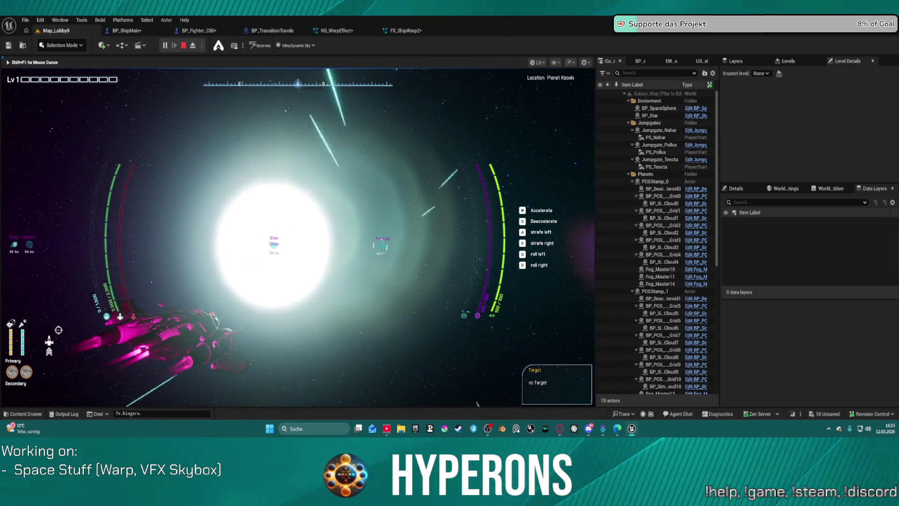
key("Escape")
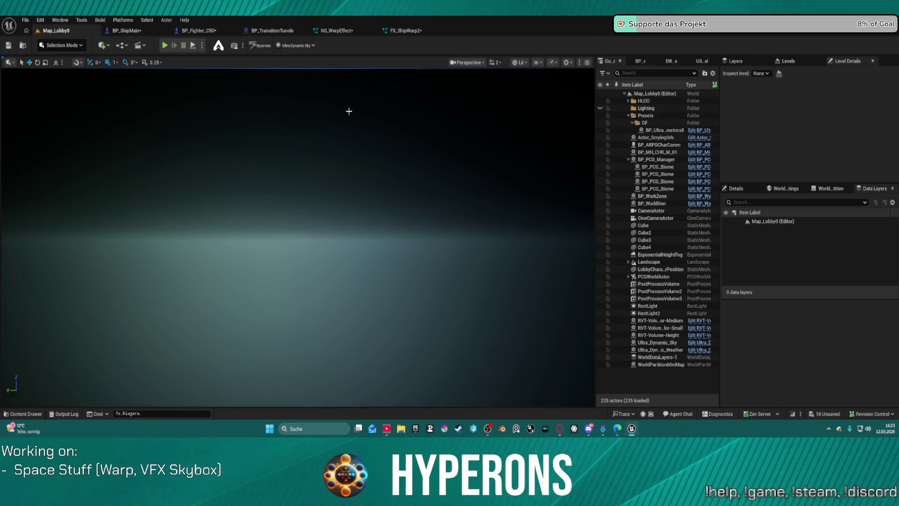
Back in NS_WarpEffect, check the simulation playback options and scalability preview mode
left_click(330, 29)
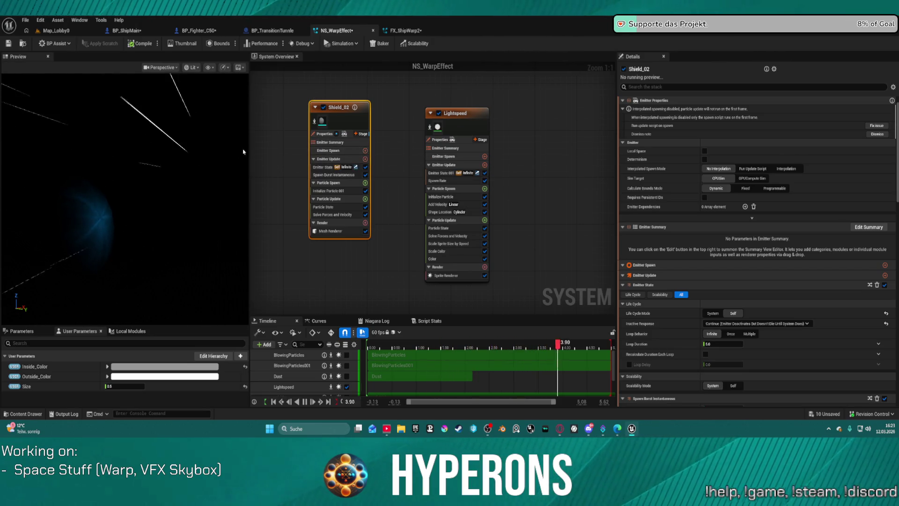
left_click(333, 43)
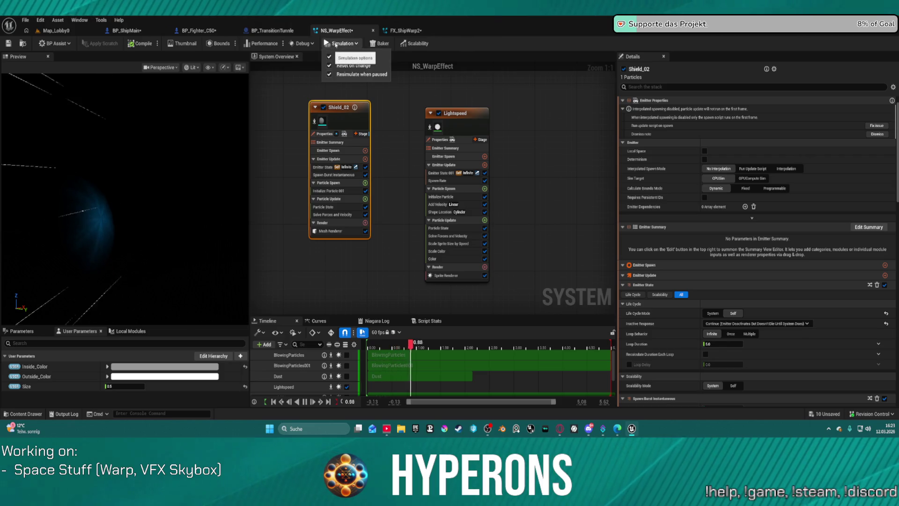
left_click(345, 43)
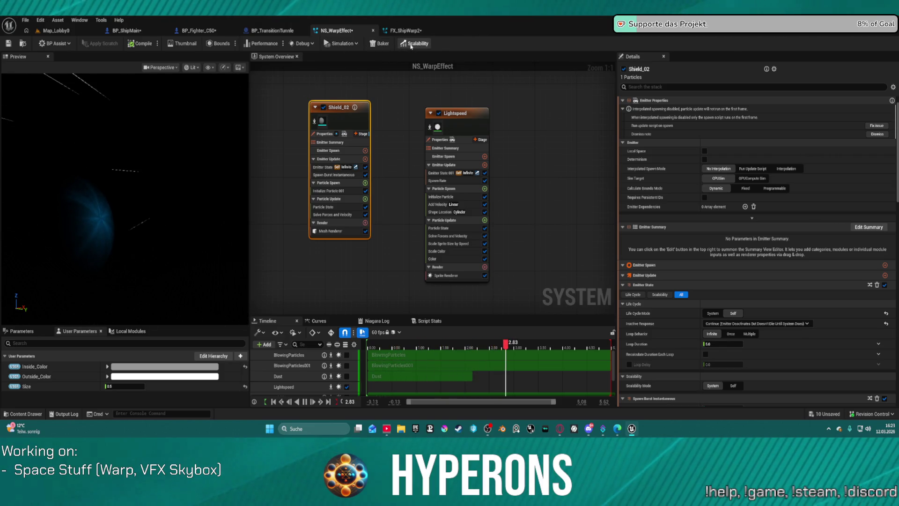
left_click(411, 45)
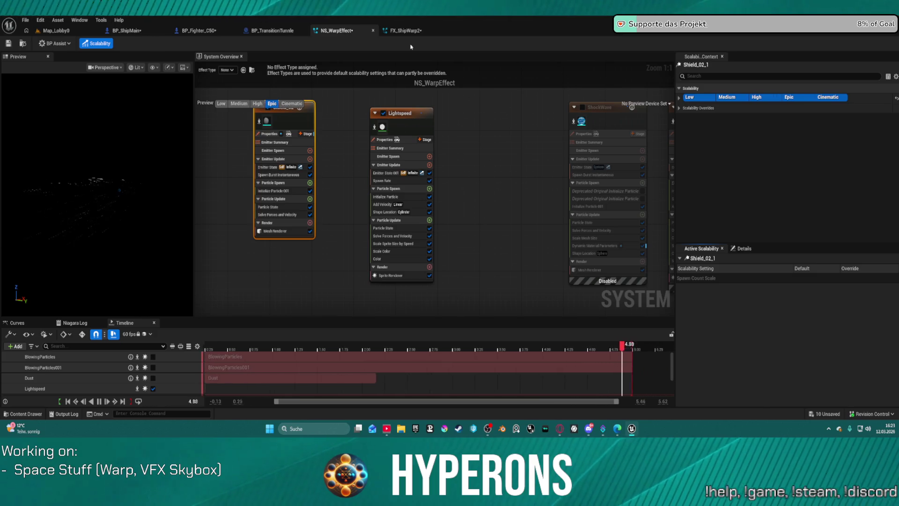
left_click(94, 43)
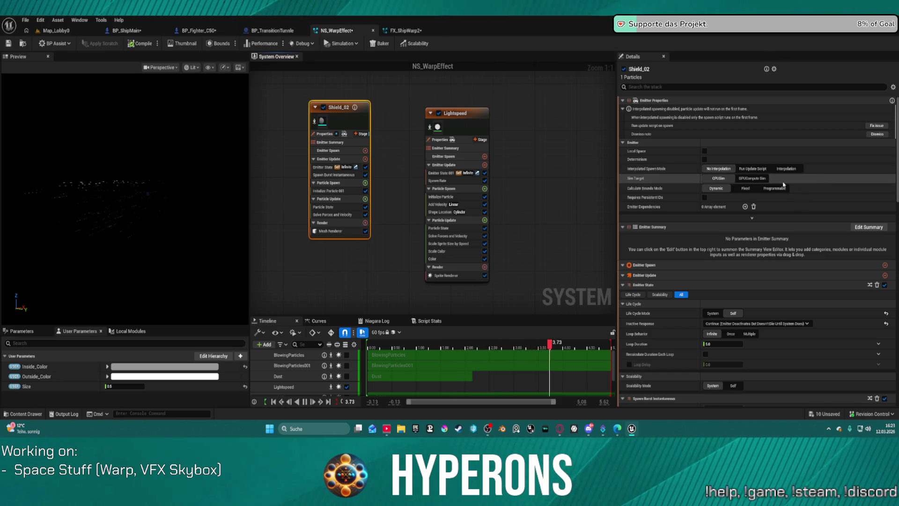
Enable Local Space on the Shield_02 emitter, then return to Map_Lobby0
left_click(705, 151)
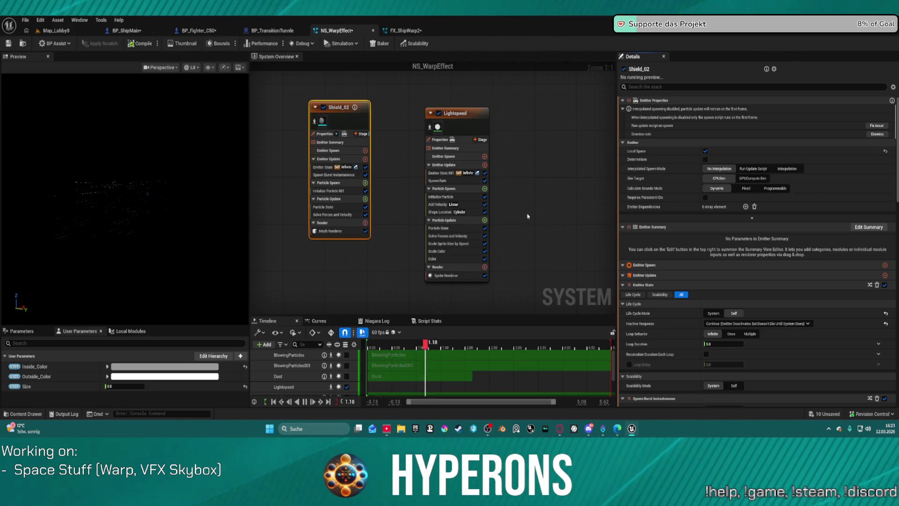
left_click(451, 125)
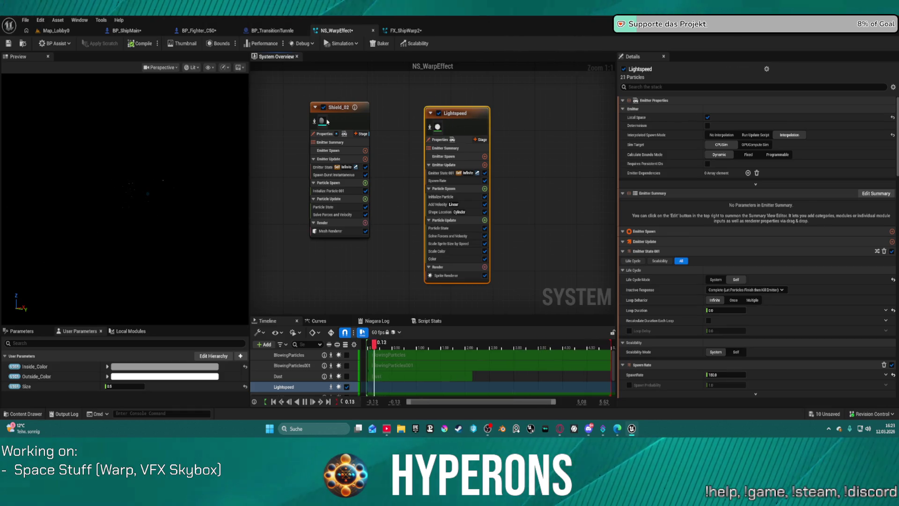
left_click(335, 120)
left_click(56, 31)
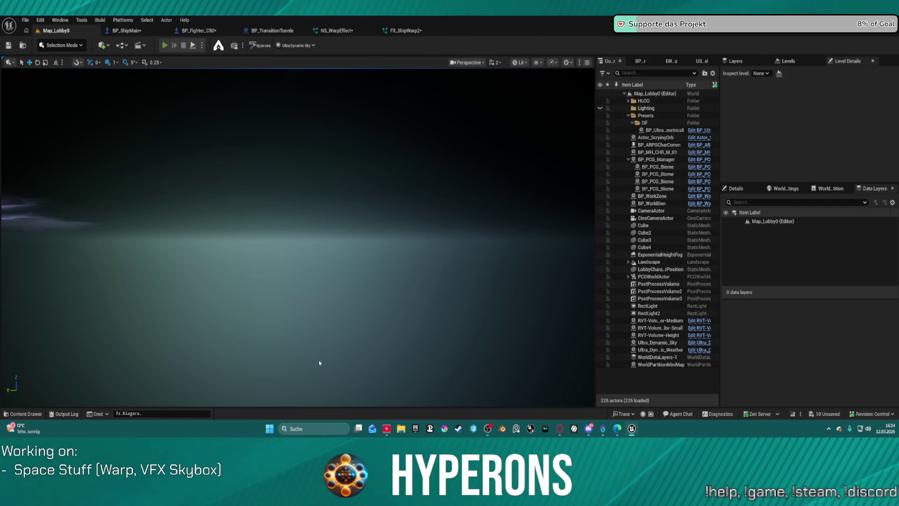
Start play-in-editor, pick the existing character, start the game, and clear the target lock
key("alt+p")
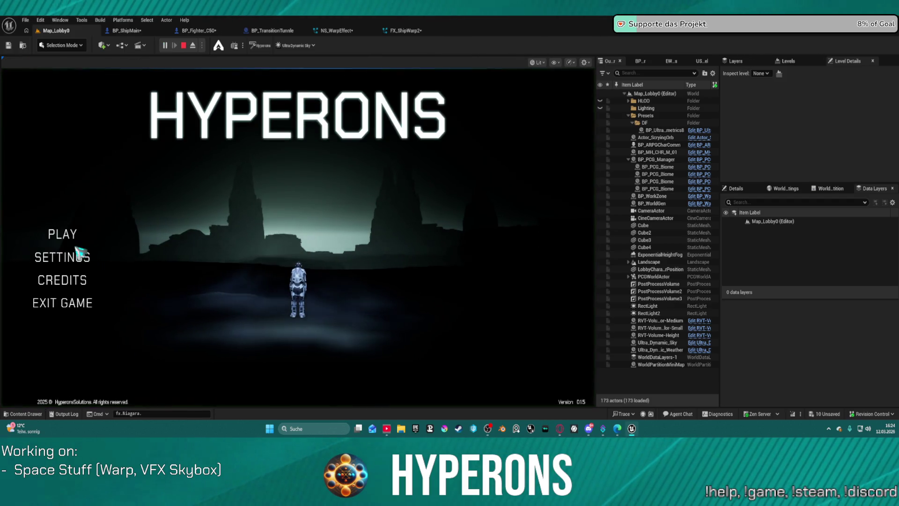
left_click(70, 235)
left_click(193, 215)
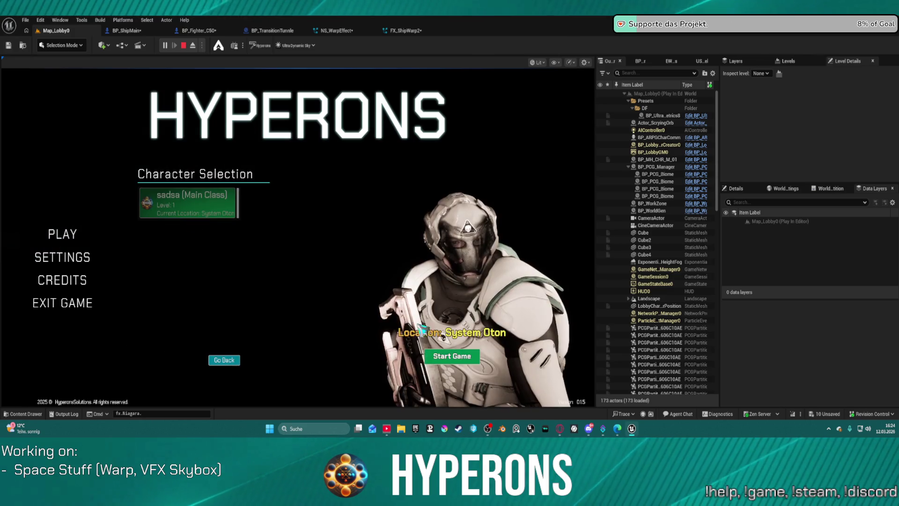
left_click(452, 356)
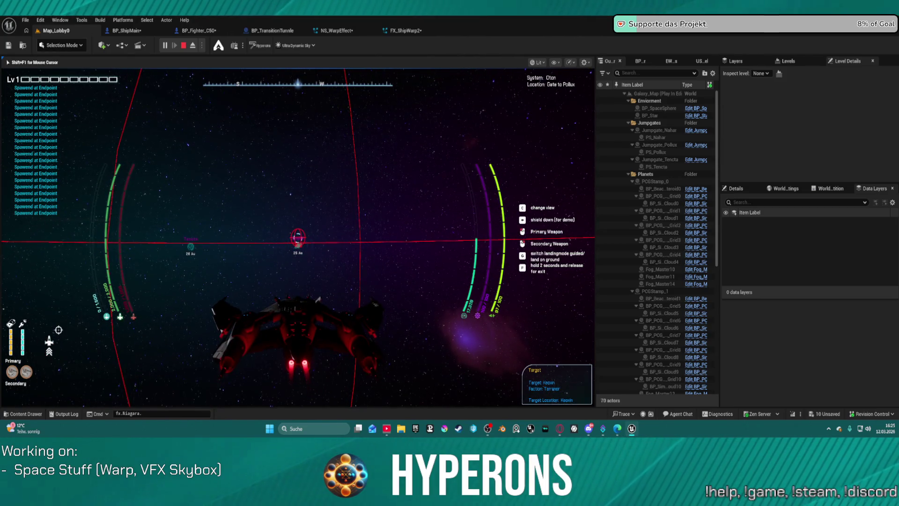
key("t")
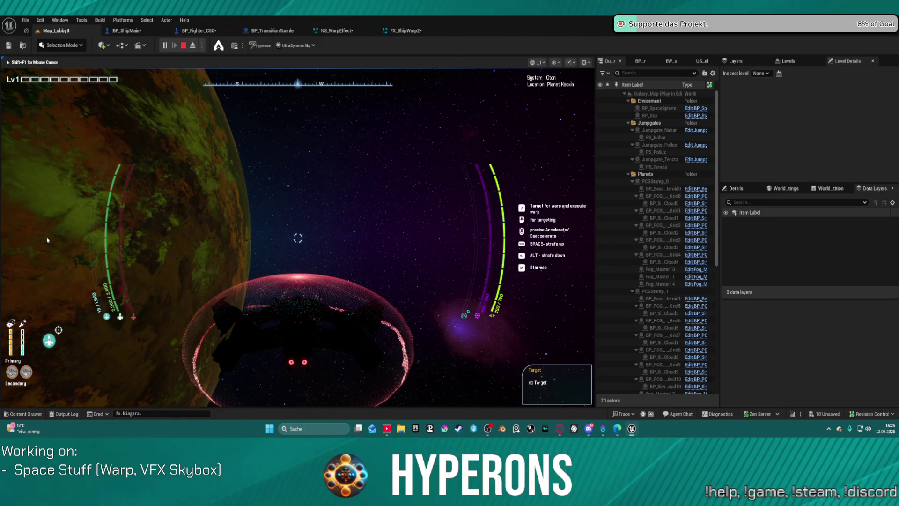
Stop the play session and switch back to the NS_WarpEffect system
key("Escape")
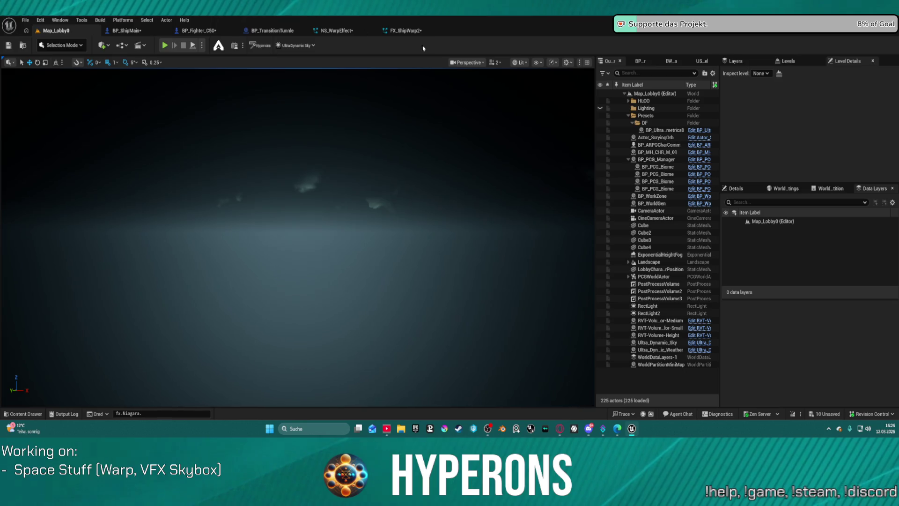
left_click(337, 31)
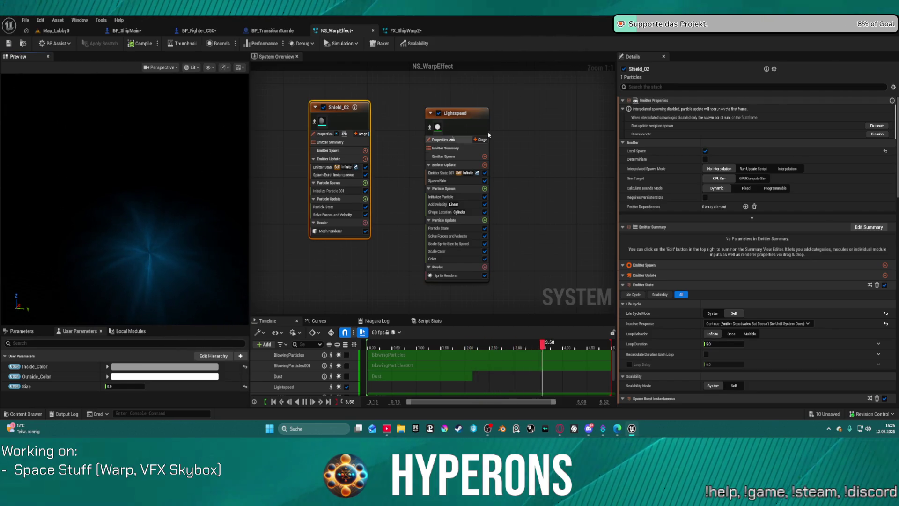
Select the Lightspeed emitter node in the System Overview graph
left_click(468, 121)
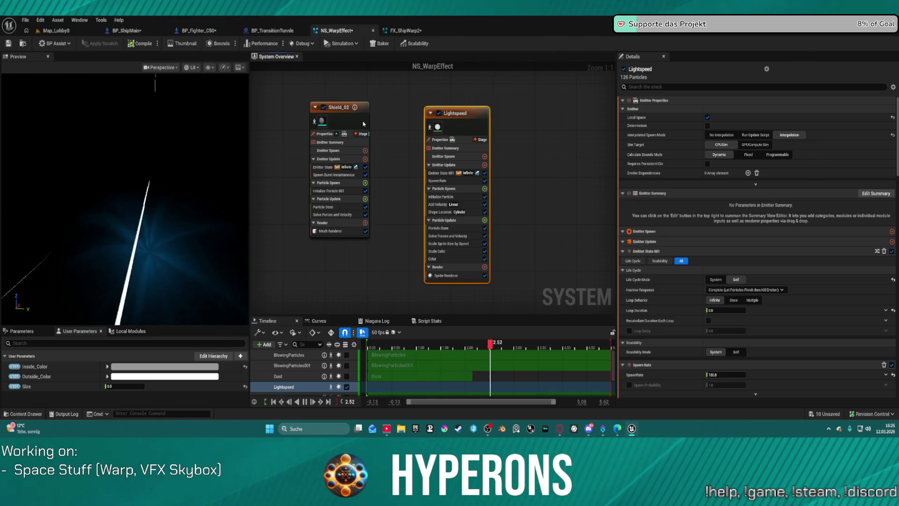
Try a Lightspeed spawn cylinder radius of 1000 and view the particle tunnel
scroll(748, 161, "down", 15)
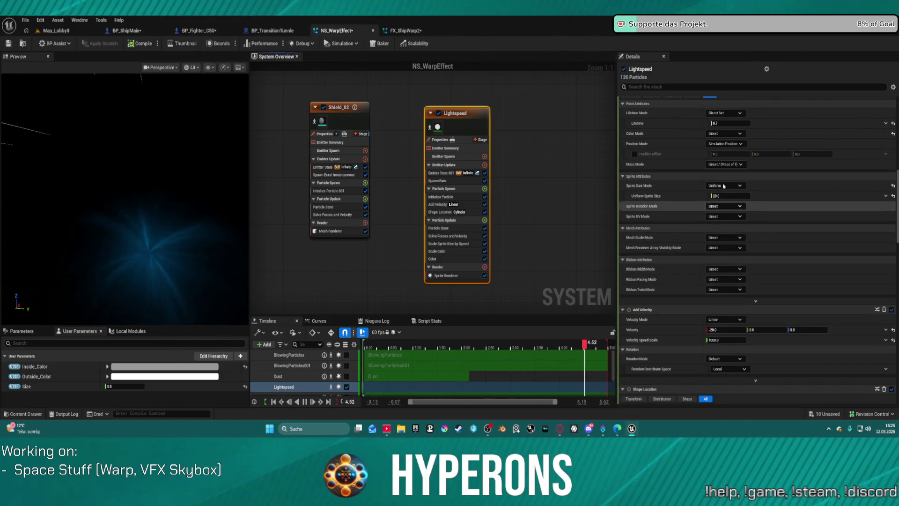
scroll(748, 161, "down", 5)
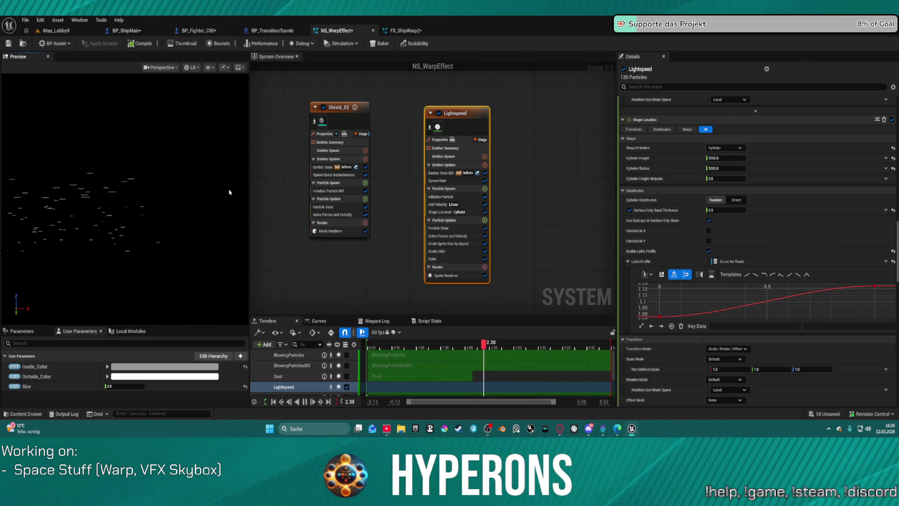
left_click(729, 169)
type("1000")
key("Return")
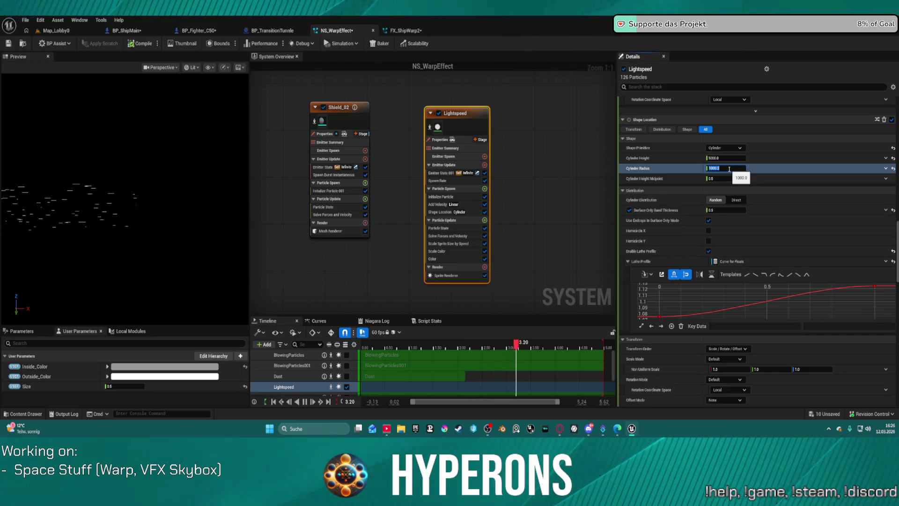
left_click(203, 176)
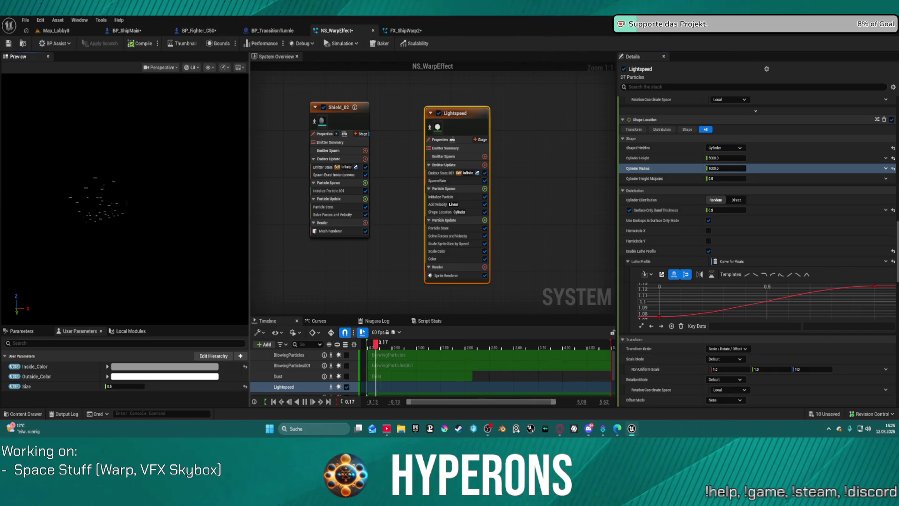
left_click_drag(203, 176, 185, 178)
Restore the cylinder radius to 5000 and set the cylinder height to 1000
left_click(729, 166)
type("500")
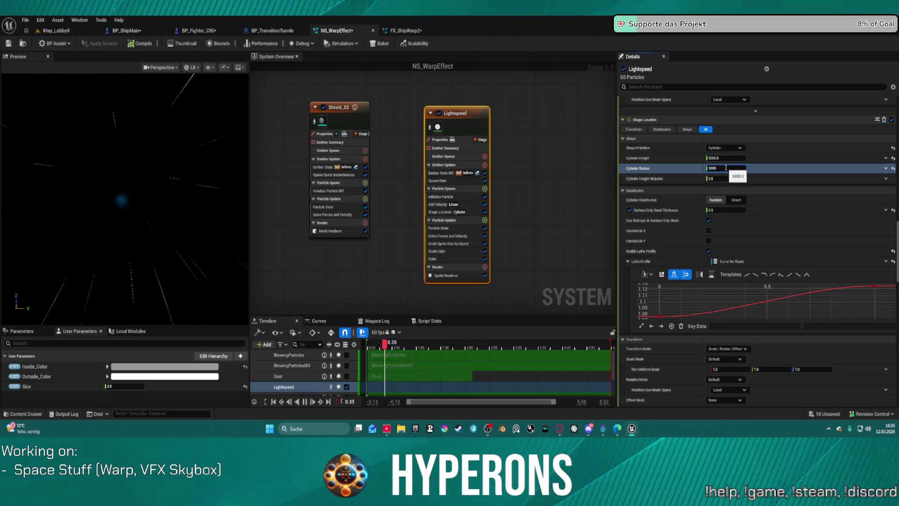
left_click(726, 158)
type("100")
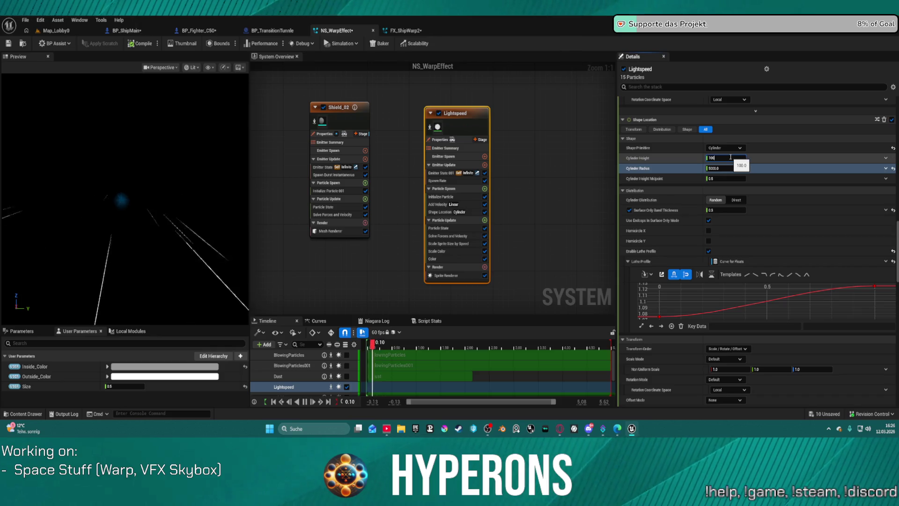
left_click_drag(132, 196, 215, 197)
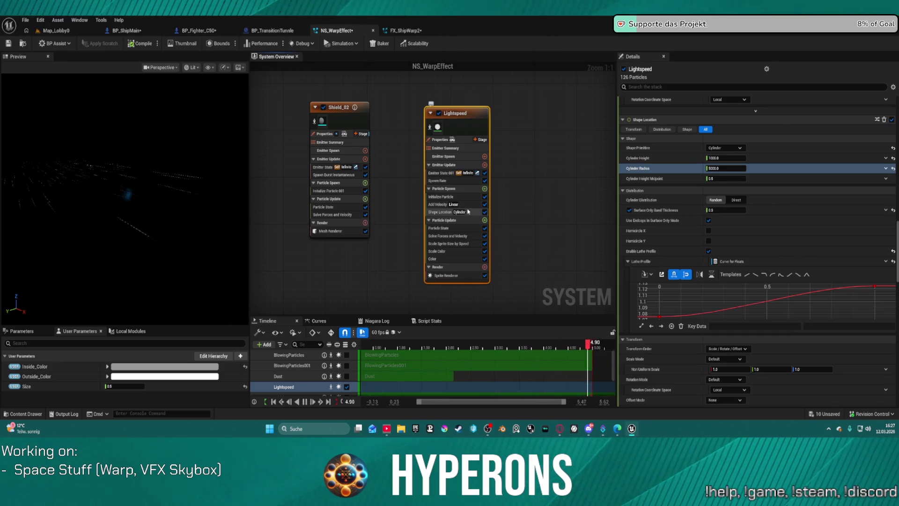
left_click(453, 204)
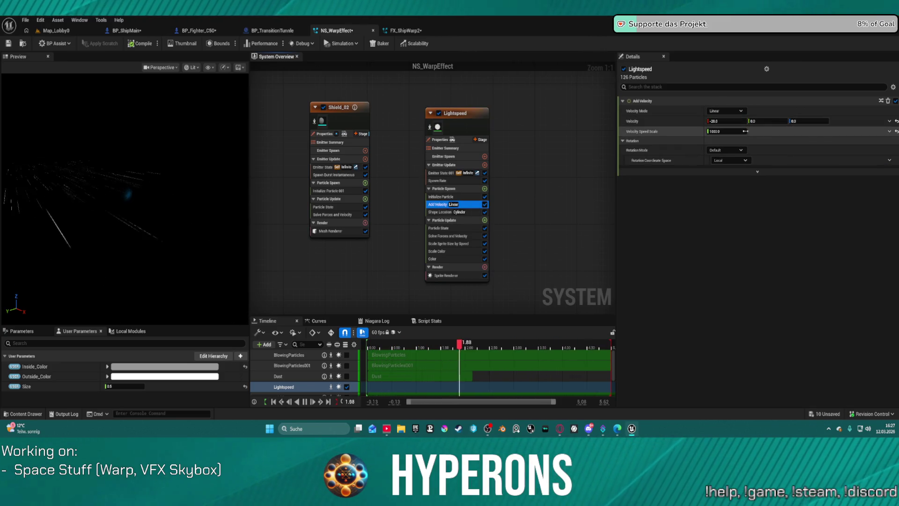
Set the Lightspeed Velocity Speed Scale to 500 and check the slower streaks
type("00")
key("Return")
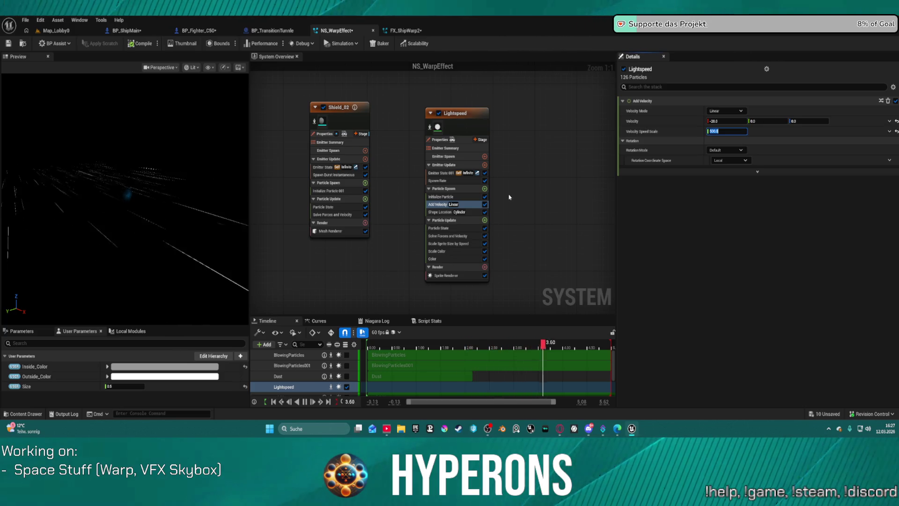
left_click_drag(188, 175, 211, 171)
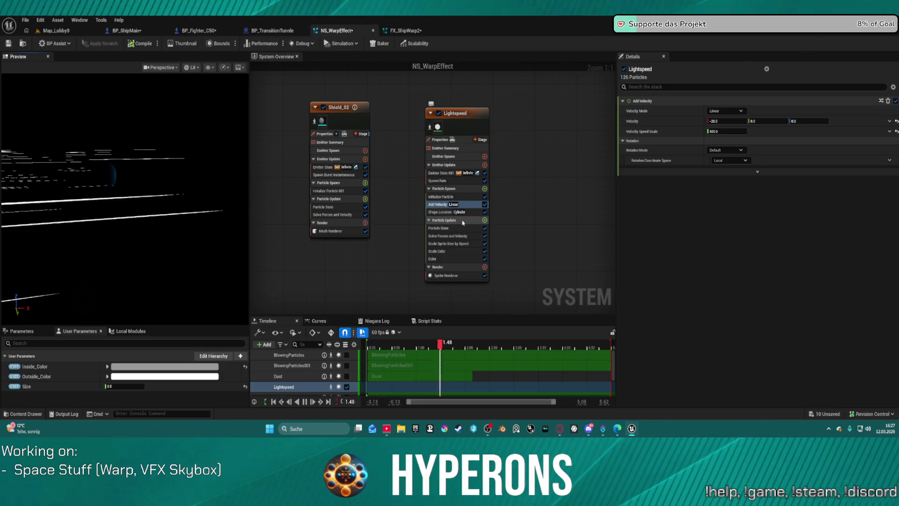
left_click(444, 211)
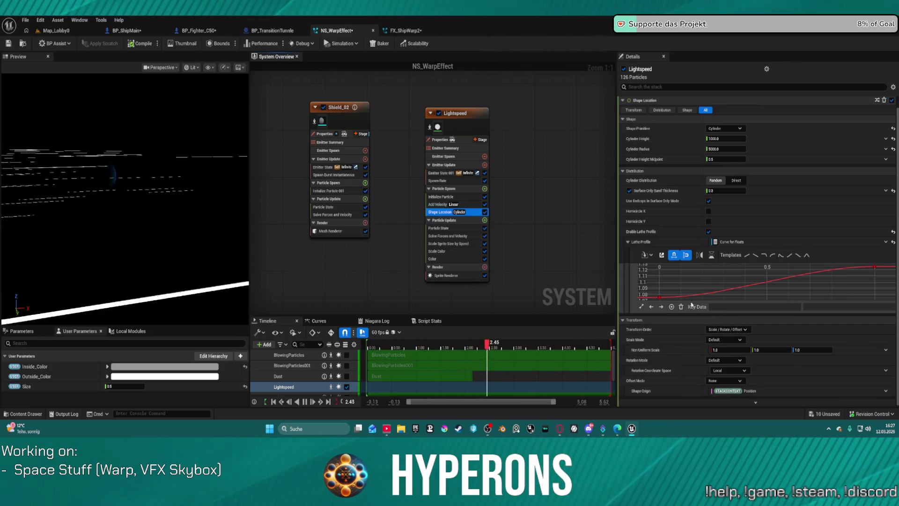
Experiment with the lathe profile curve and a 1000 radius, then restore the original curve and 5000 radius
mouse_move(663, 298)
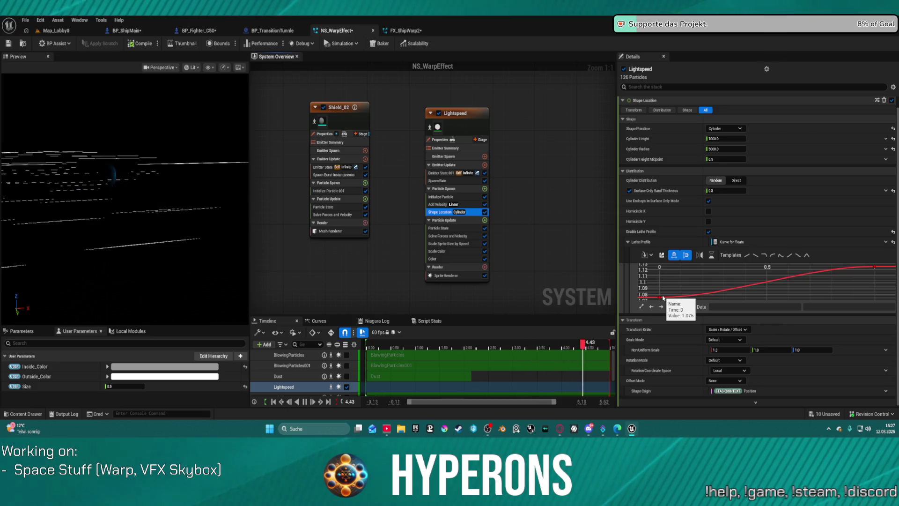
left_click(661, 297)
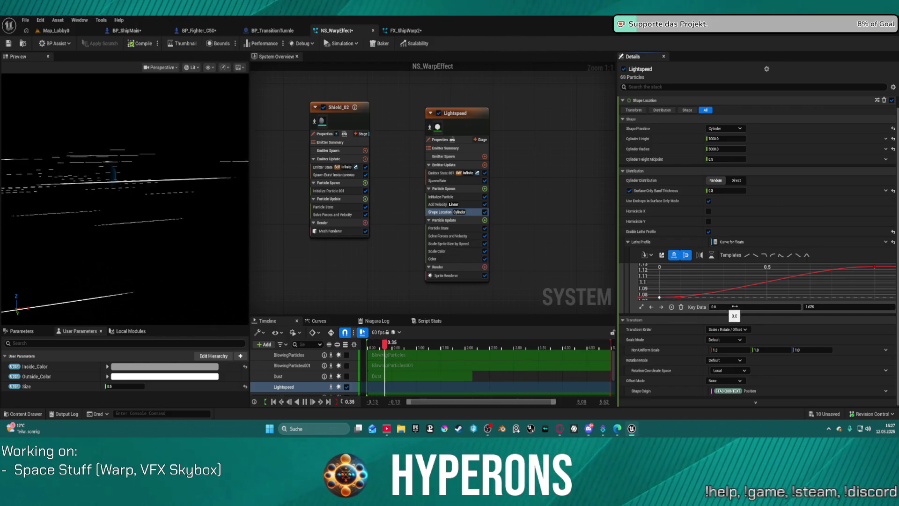
left_click_drag(873, 268, 874, 299)
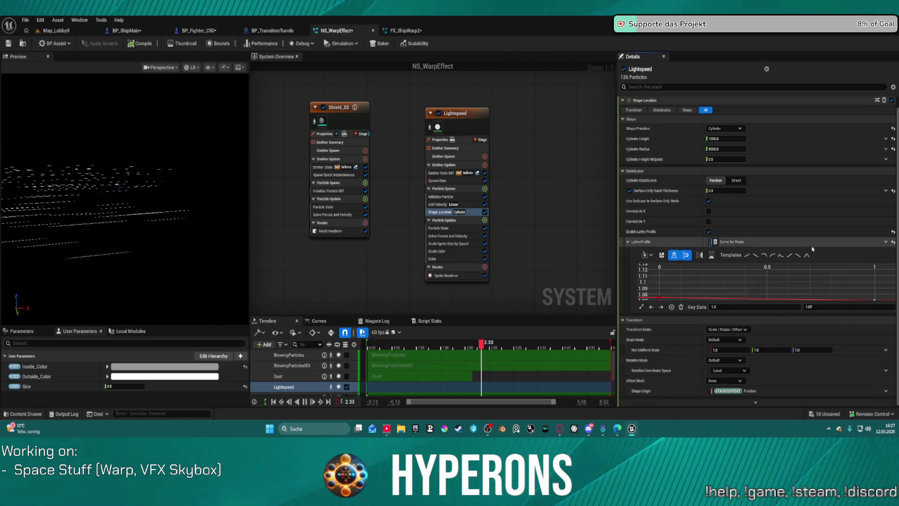
left_click(893, 232)
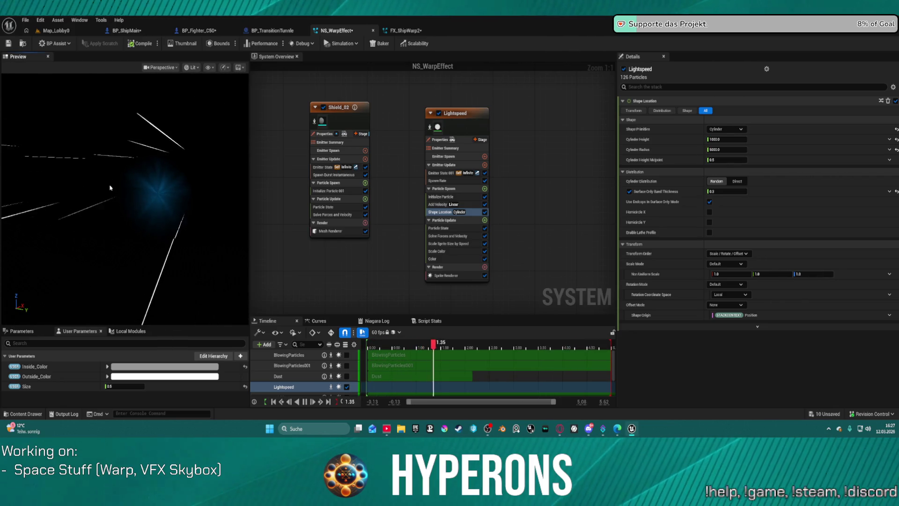
key("ctrl+z")
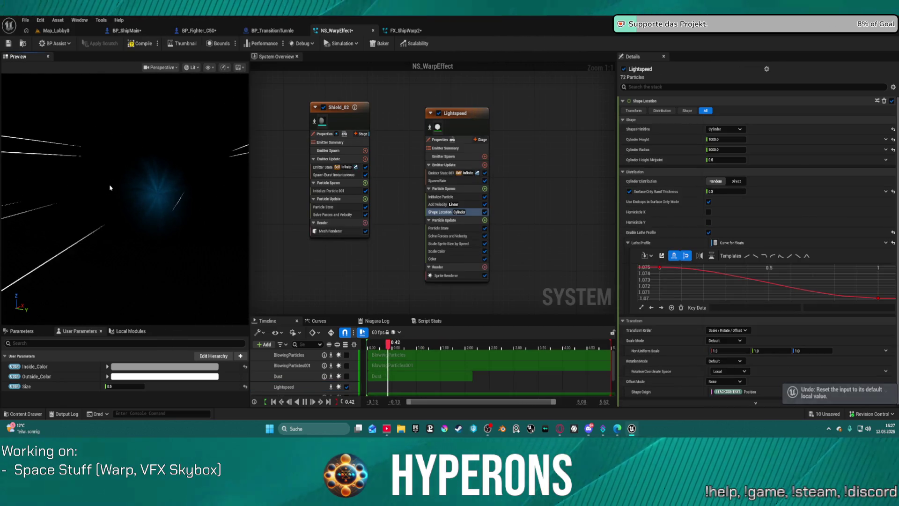
key("ctrl+z")
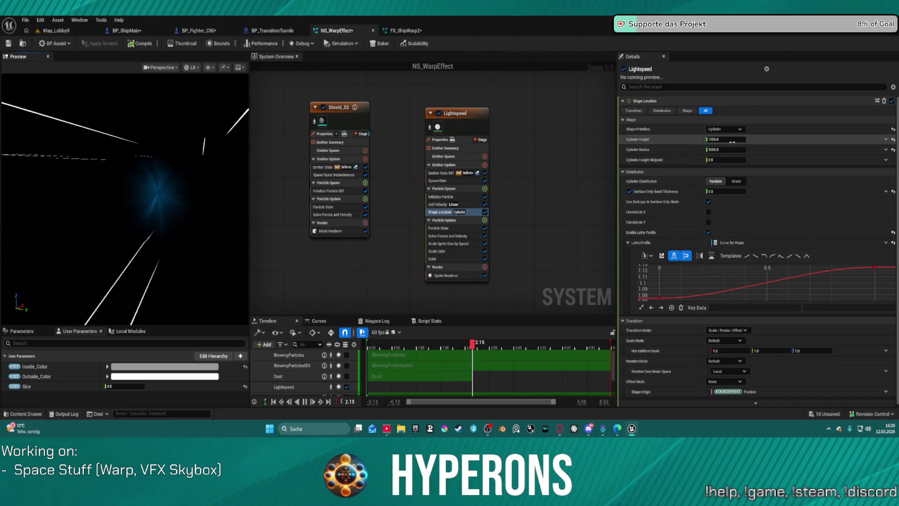
type("1000")
key("Return")
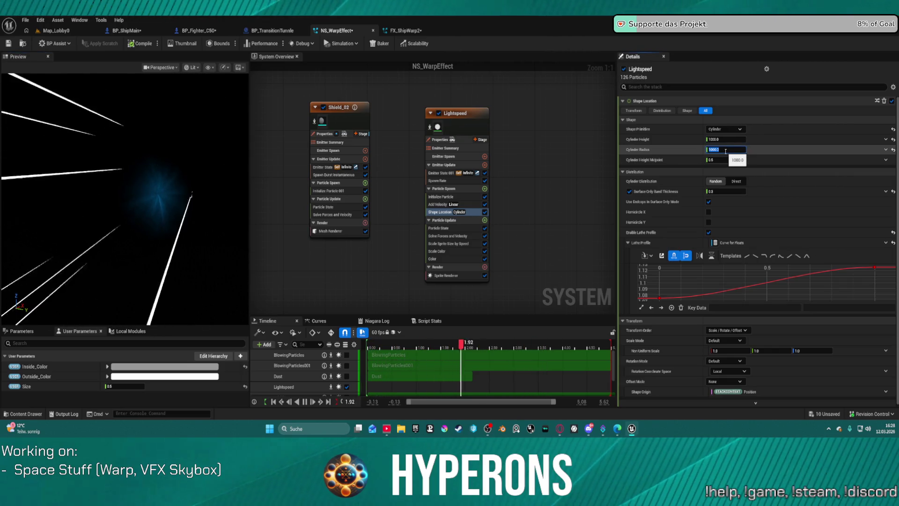
type("500")
key("Return")
Set the Lightspeed spawn cylinder's height to 8000
left_click(717, 139)
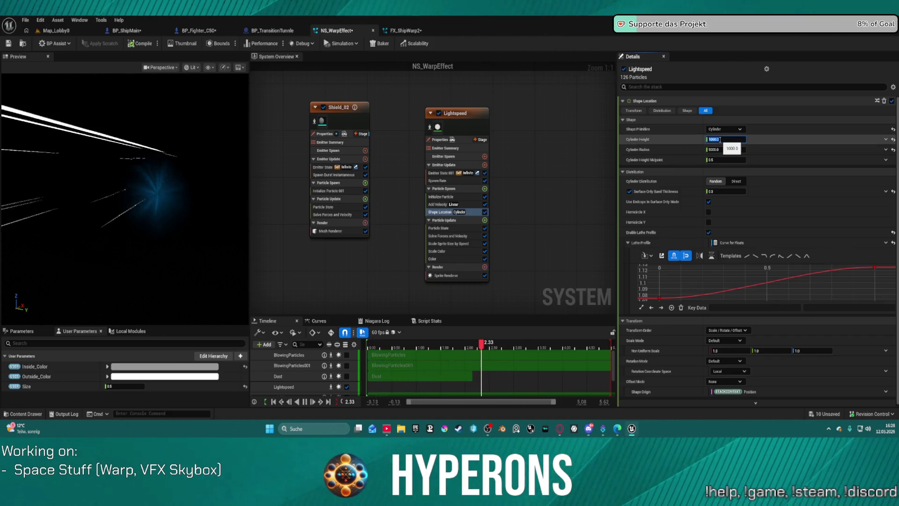
type("1000")
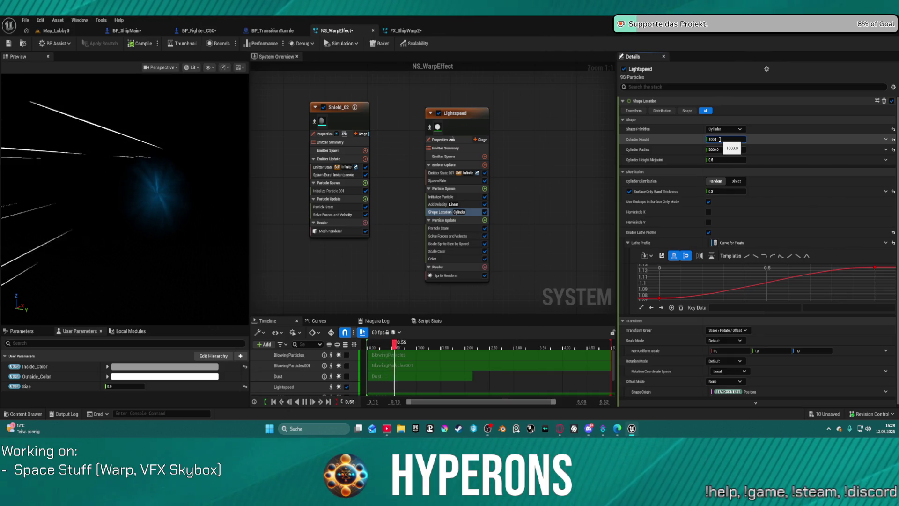
key("BackSpace")
type("8000")
key("Return")
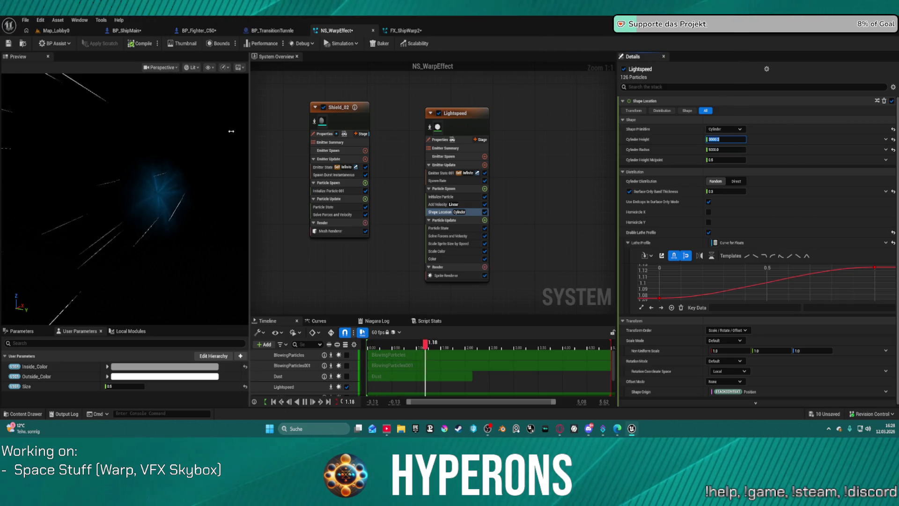
left_click(730, 129)
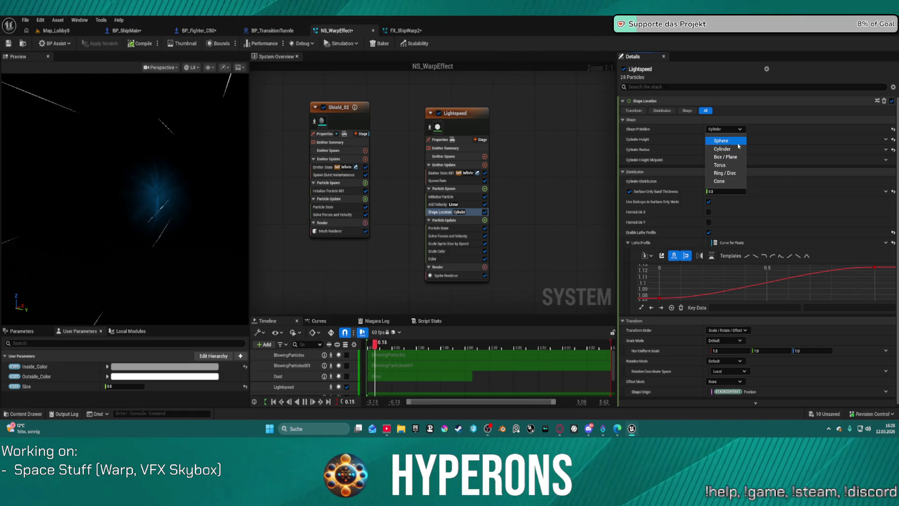
Change Shape Primitive to Box / Plane with Box Size X 1, Y 2000, Z 2000
left_click(733, 159)
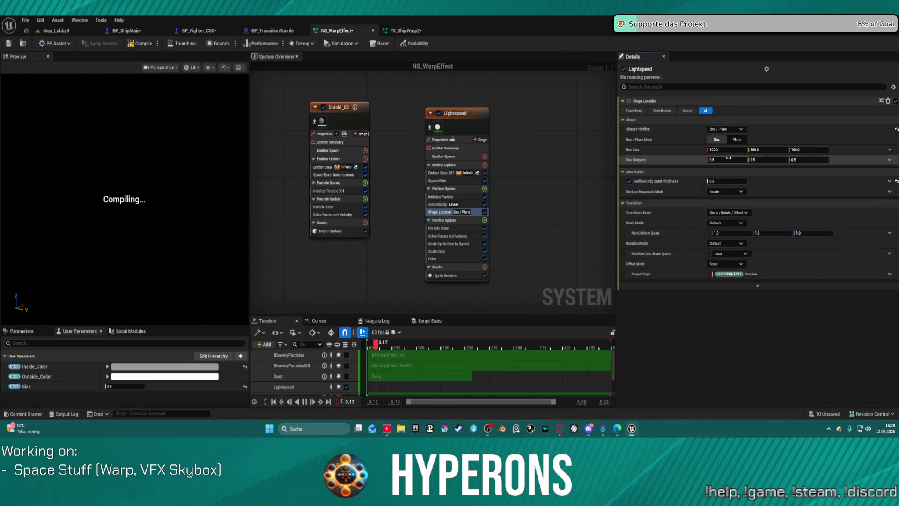
left_click(726, 149)
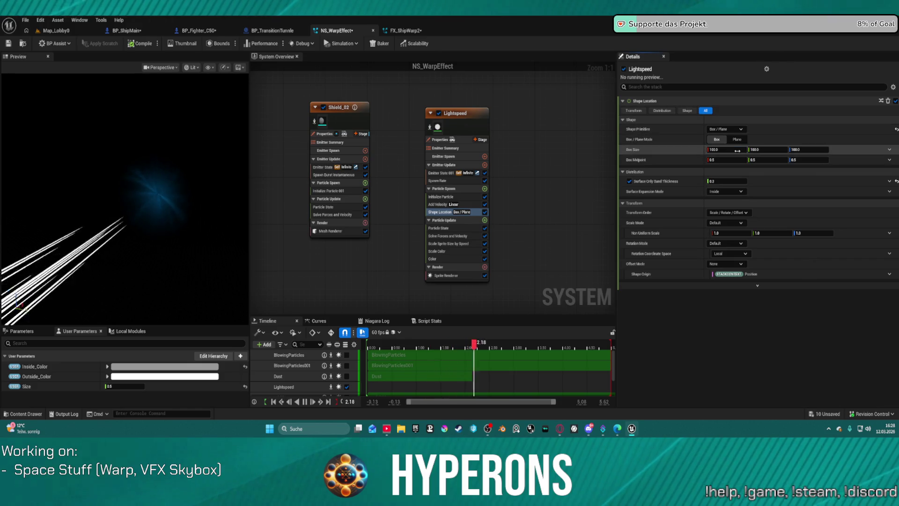
type("1")
key("BackSpace")
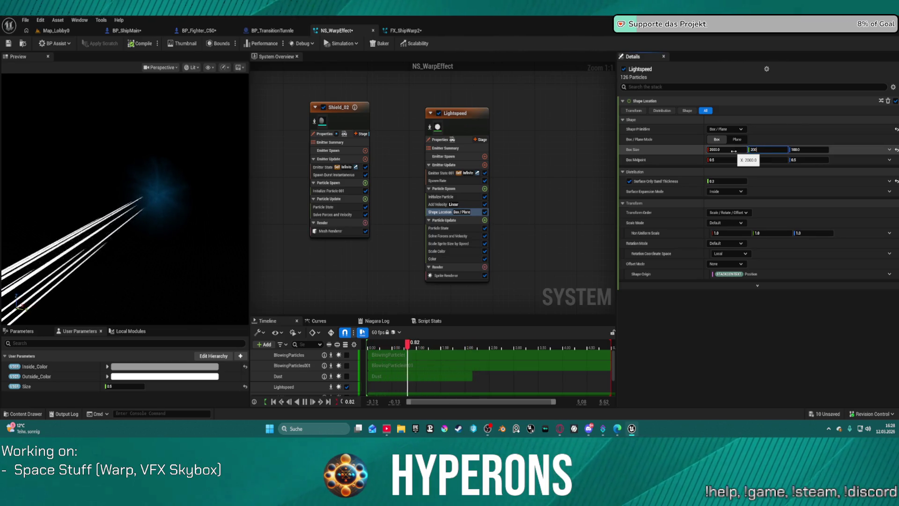
key("Return")
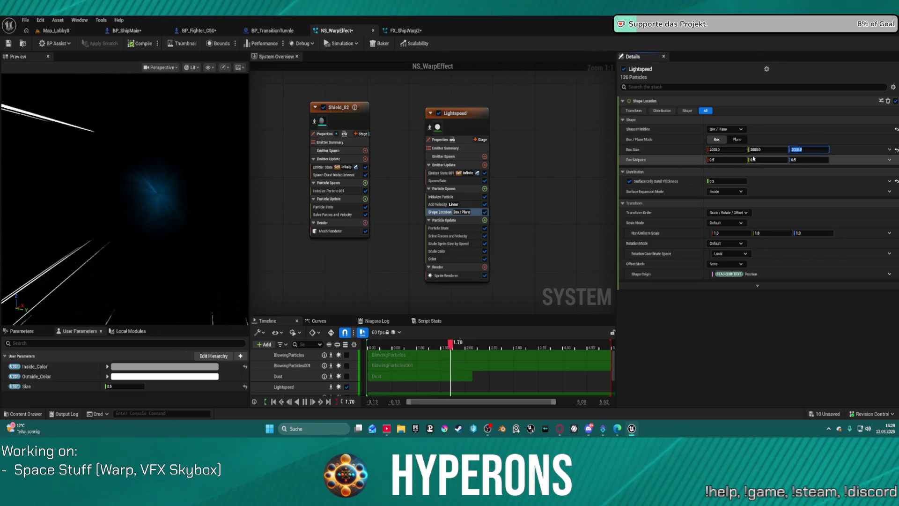
left_click(725, 150)
type("01")
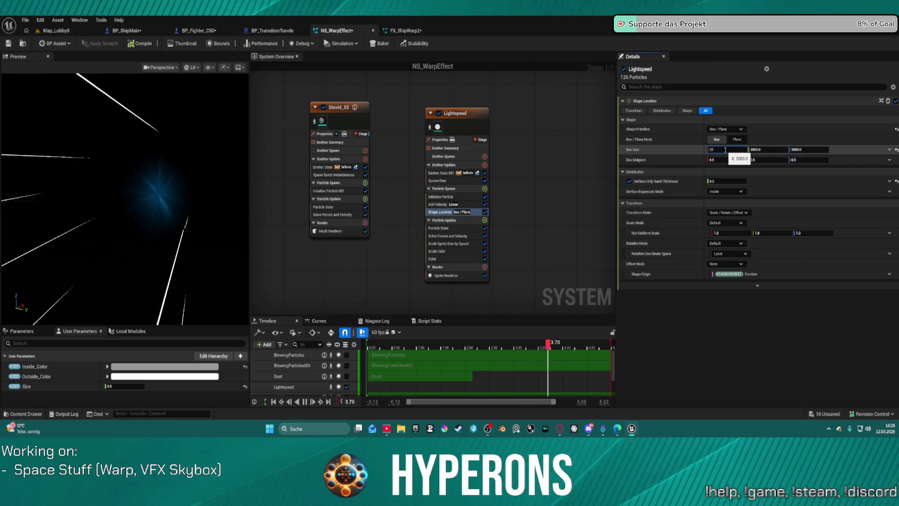
key("Return")
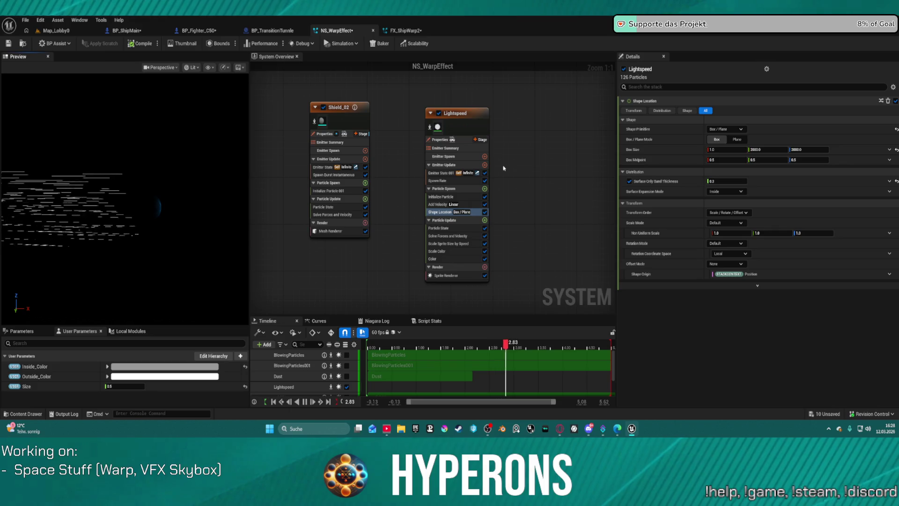
left_click(449, 173)
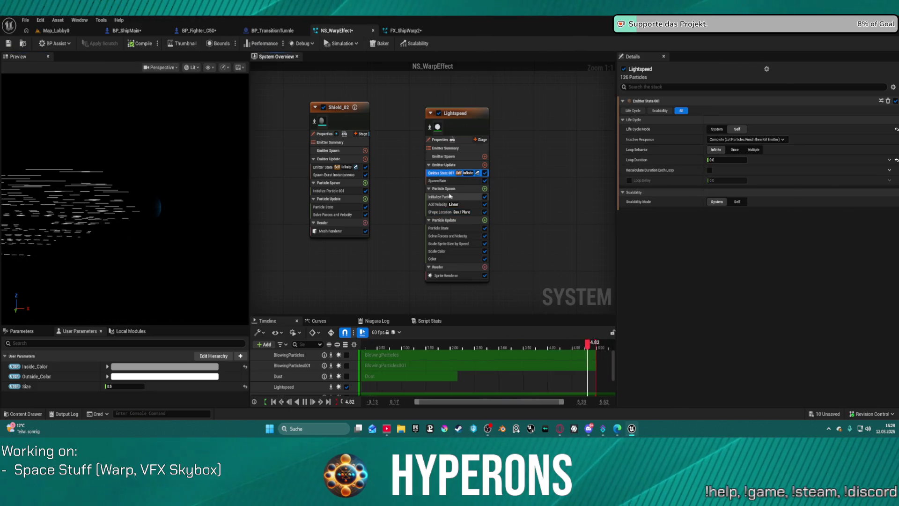
Review the Initialize Particle, Add Velocity, Particle State, Solve Forces and Spawn Rate settings
left_click(441, 196)
left_click(440, 205)
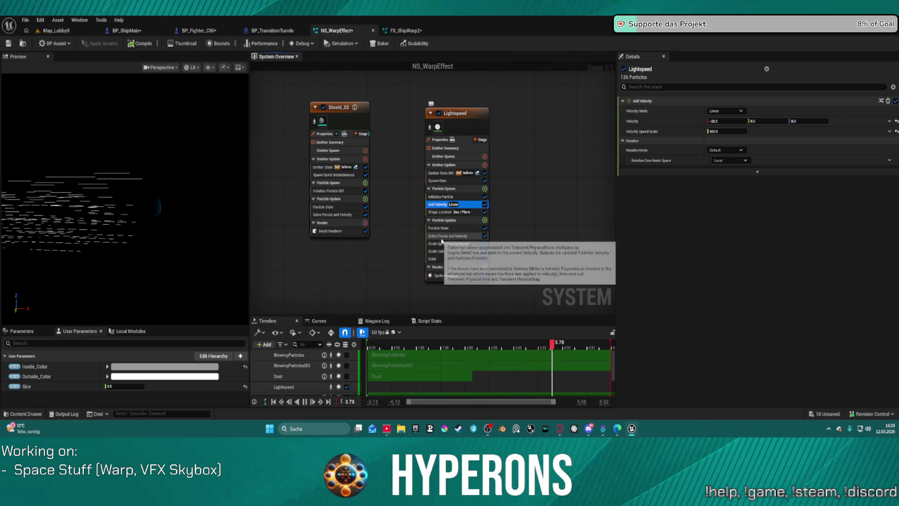
left_click(441, 228)
left_click(440, 236)
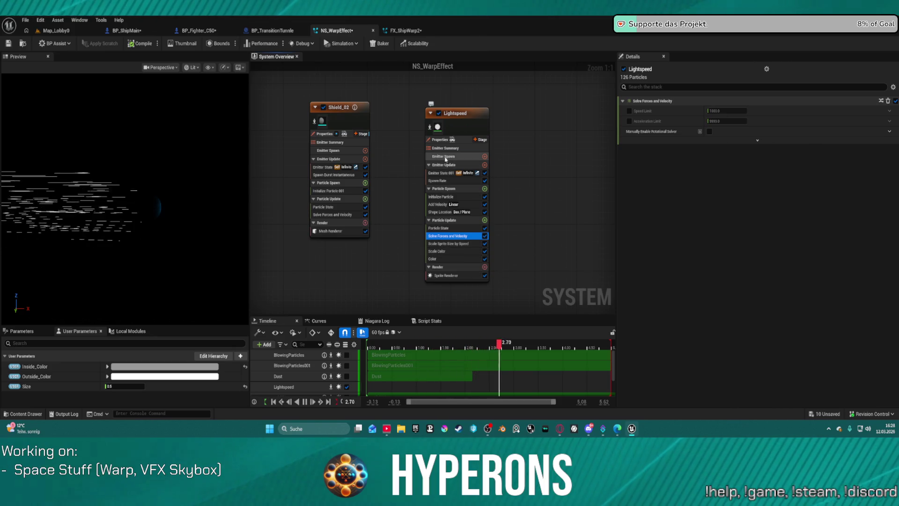
left_click(443, 165)
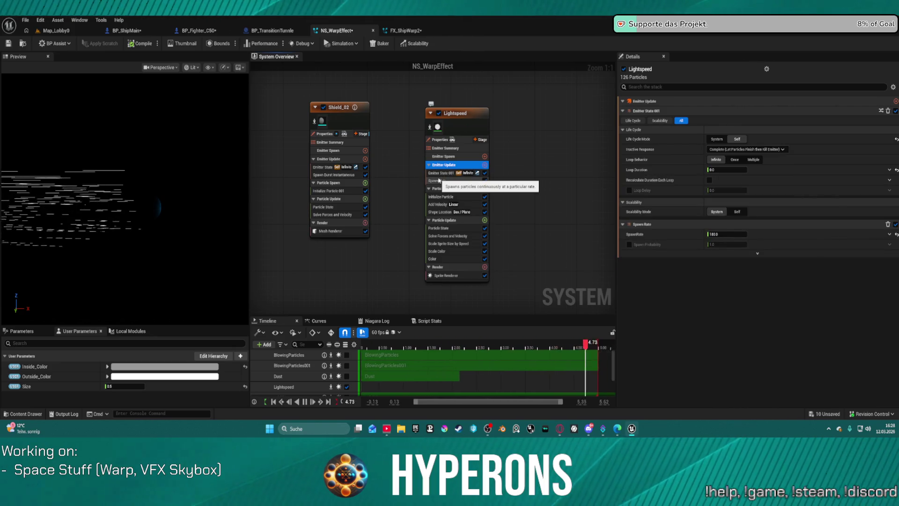
left_click(439, 180)
left_click(440, 197)
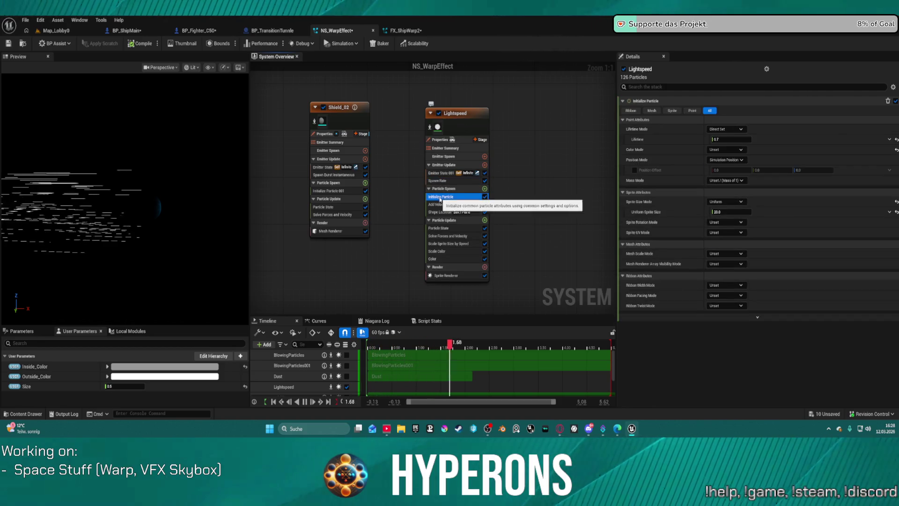
Enable Position Offset on Simulation Position with Offset X 5000, then return to Map_Lobby0
left_click(636, 170)
left_click(726, 159)
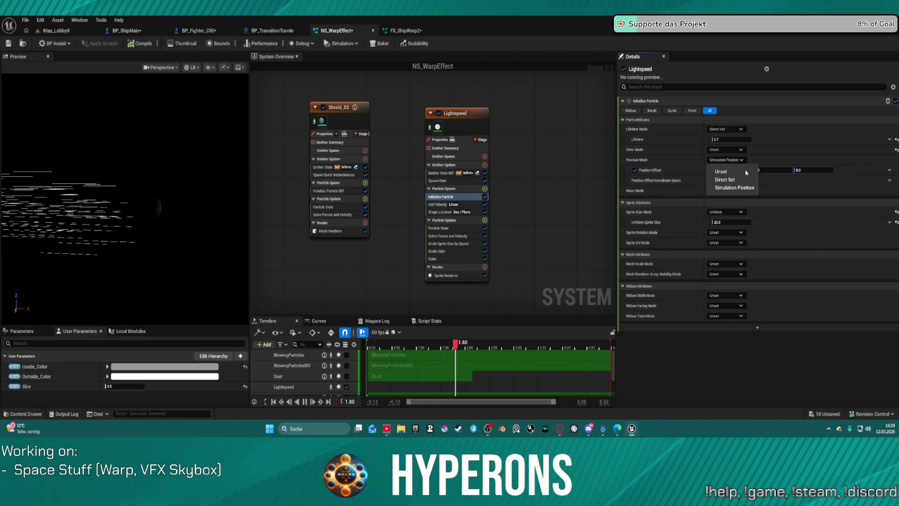
left_click(747, 189)
left_click(735, 170)
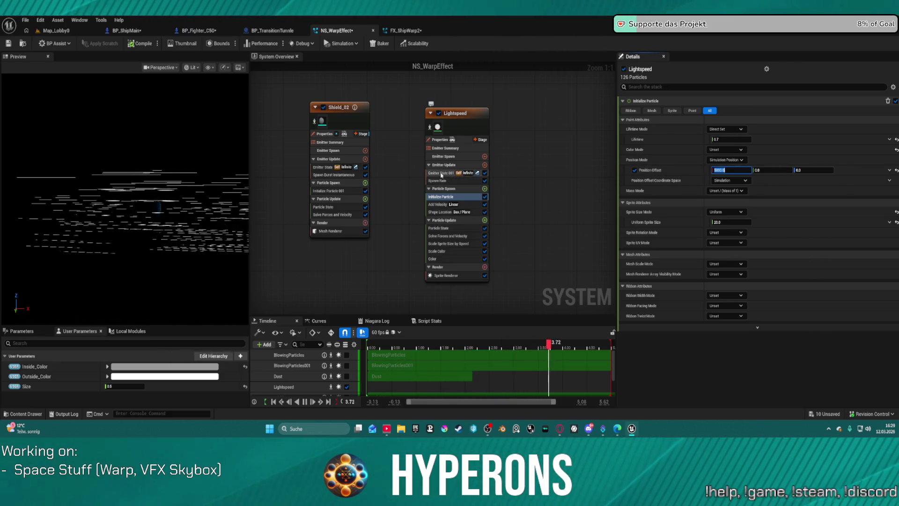
left_click(441, 174)
left_click(445, 196)
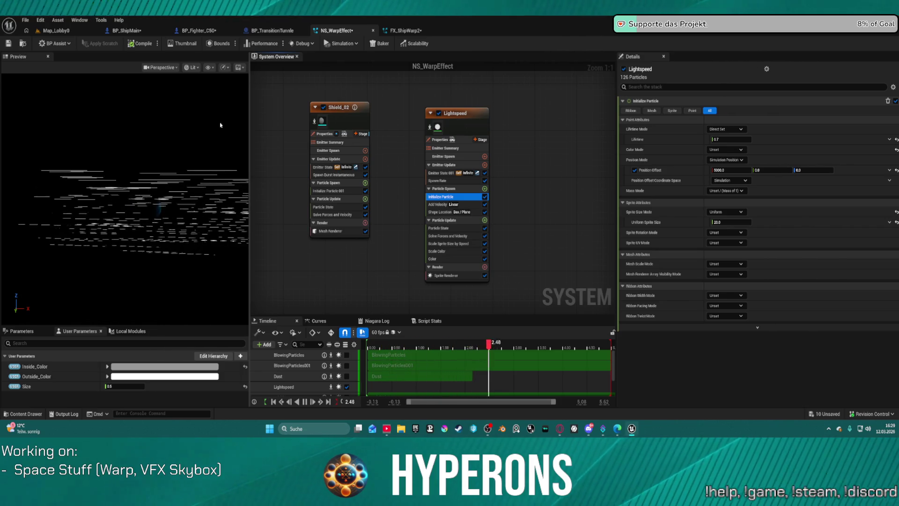
left_click(55, 31)
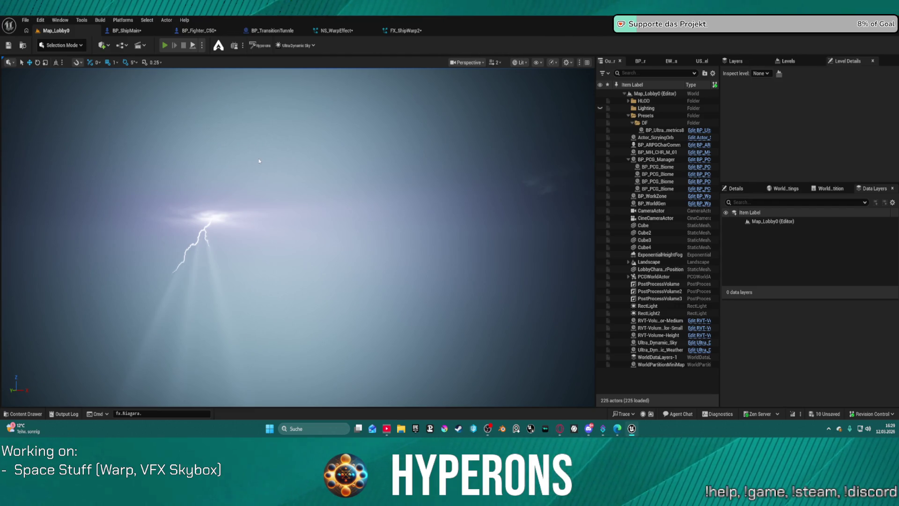
Play-test with the existing character, fly through space to view the warp streaks, then stop
key("alt+p")
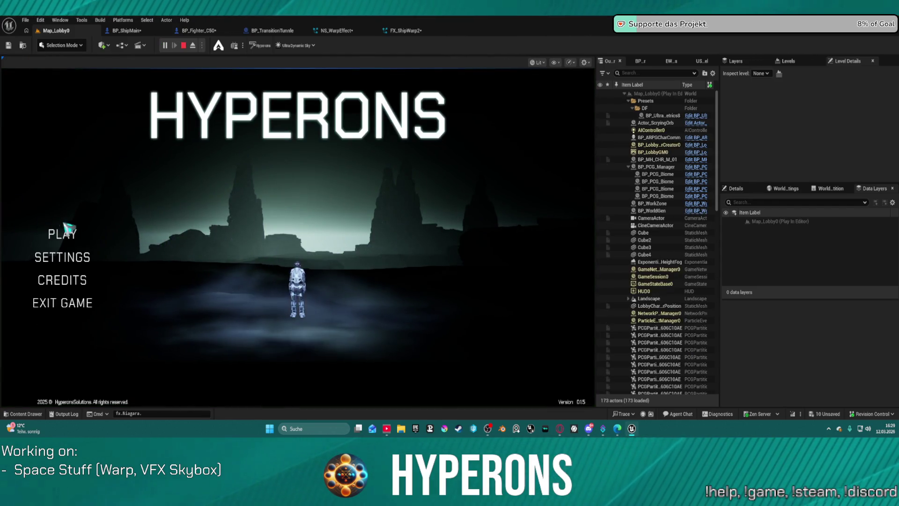
left_click(66, 231)
left_click(229, 199)
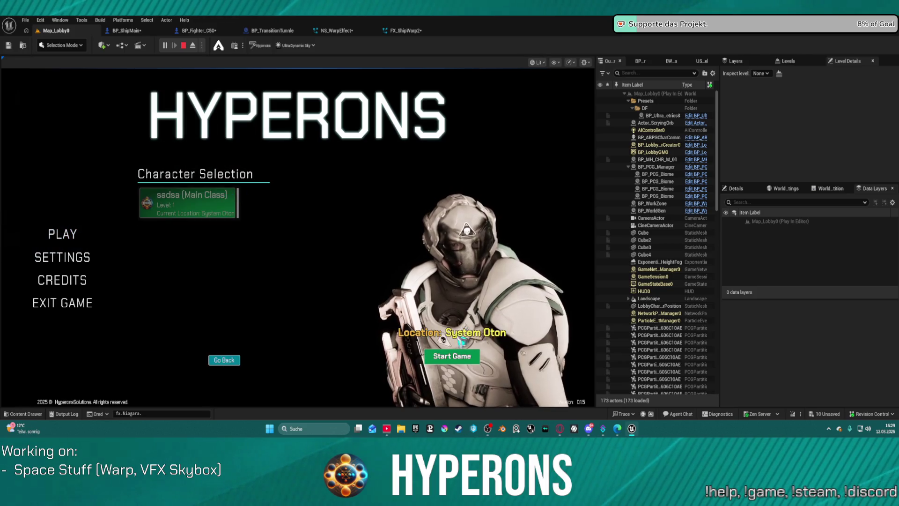
left_click(454, 357)
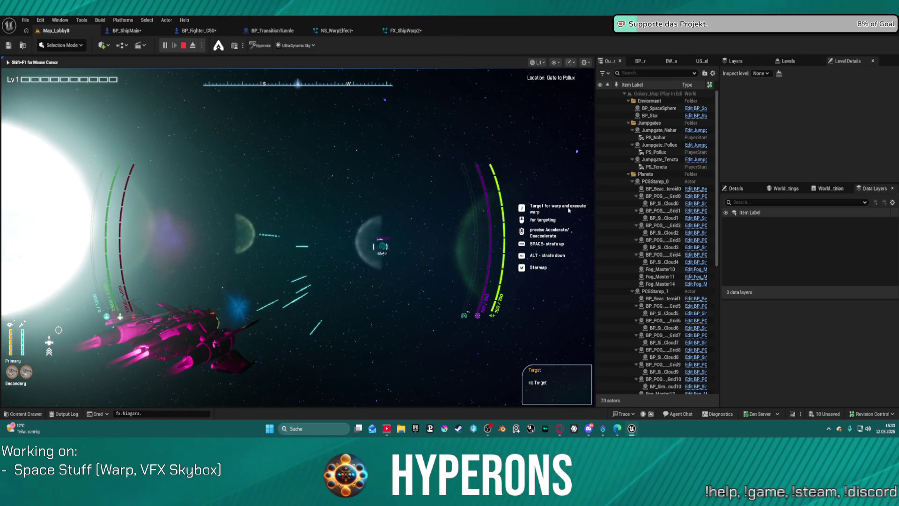
key("Escape")
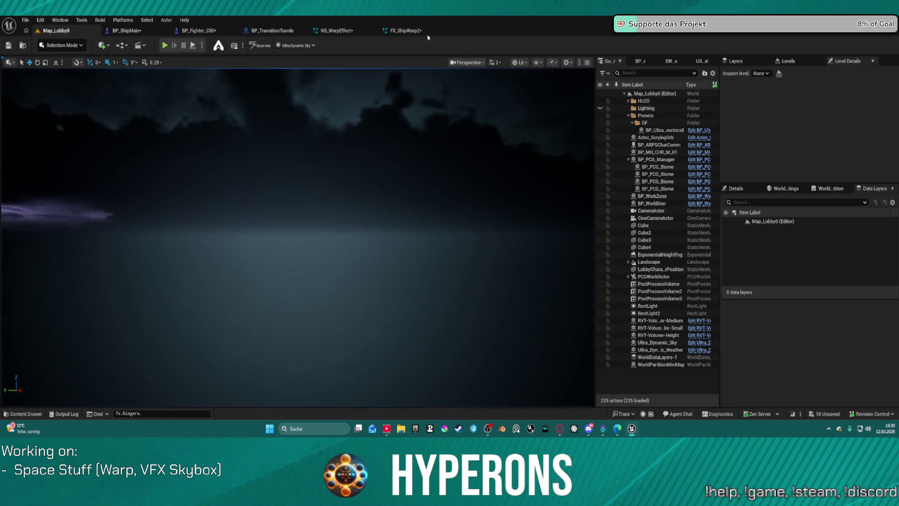
left_click(406, 30)
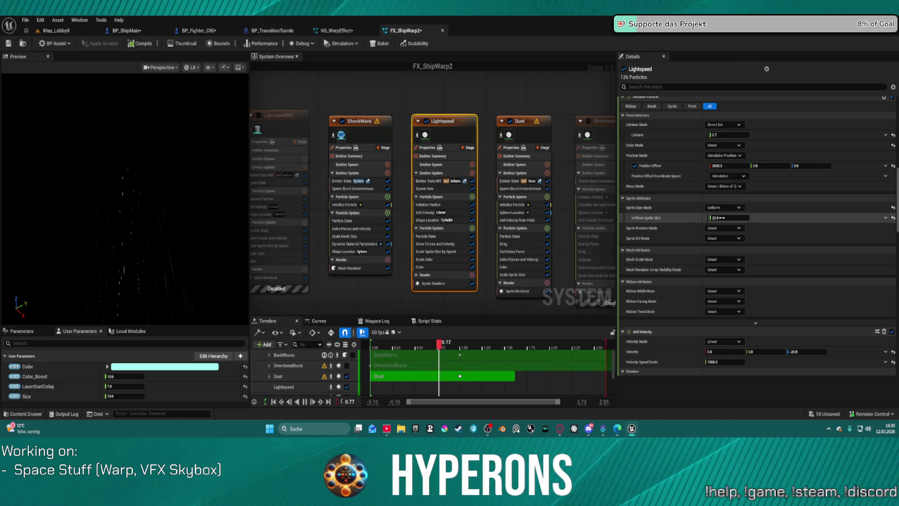
In FX_ShipWarp2, set Position Mode to Direct Set, Position X 3000, and turn off Position Offset
left_click(736, 156)
left_click(735, 156)
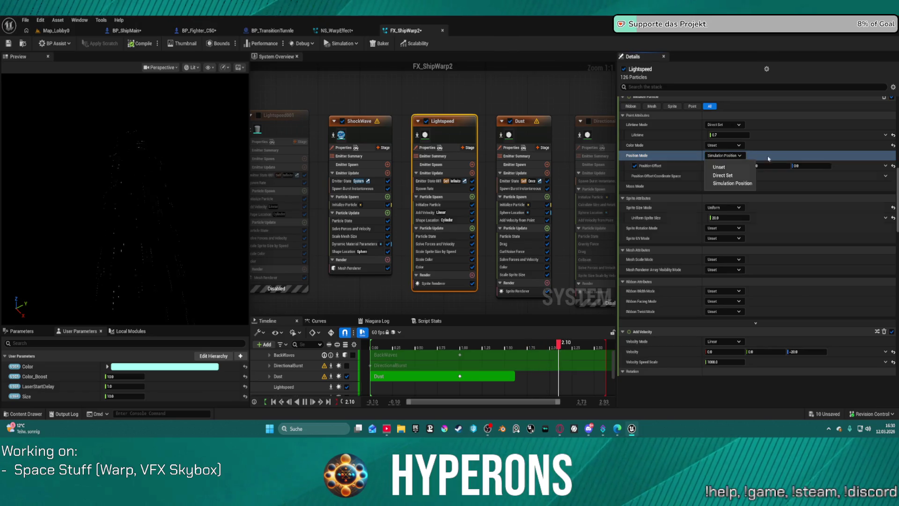
left_click(739, 175)
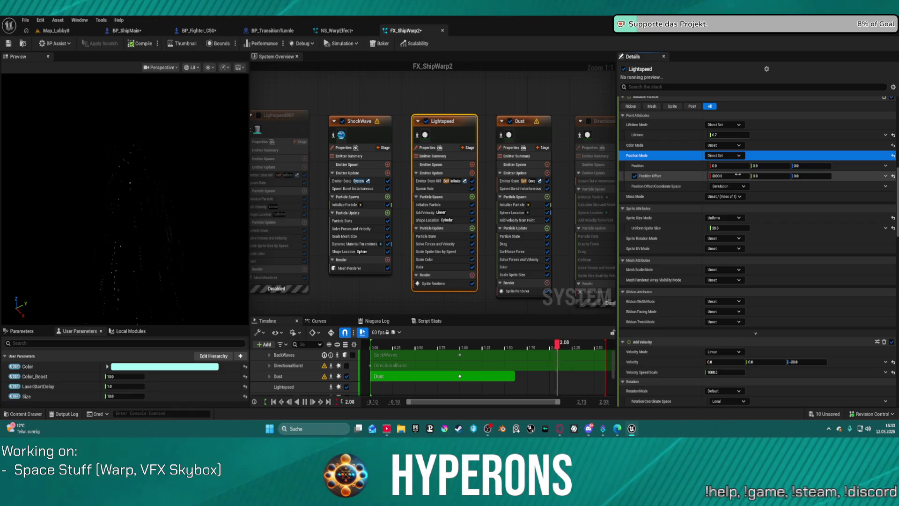
left_click(738, 175)
left_click(734, 165)
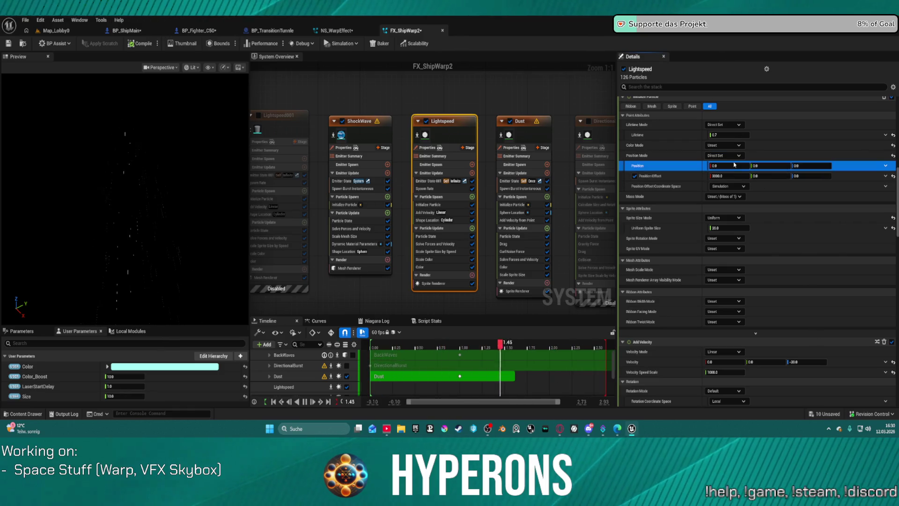
key("ctrl+v")
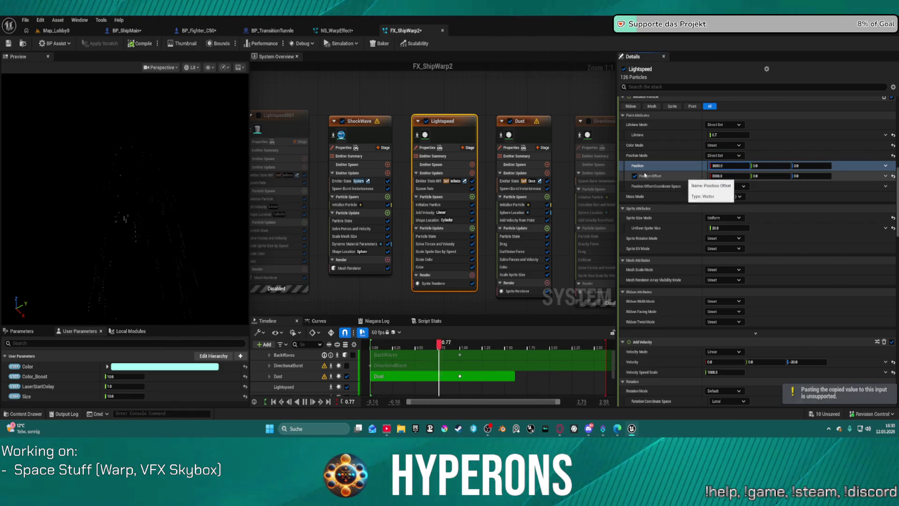
left_click(635, 176)
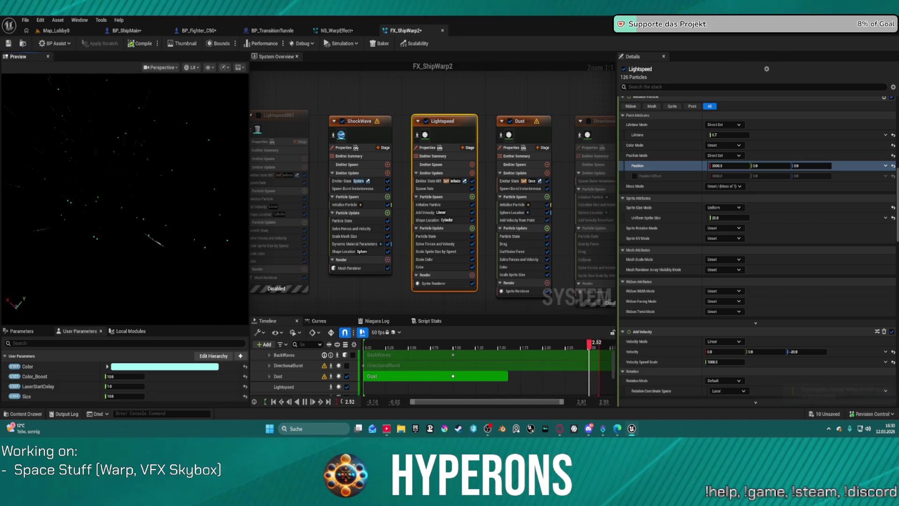
left_click(72, 31)
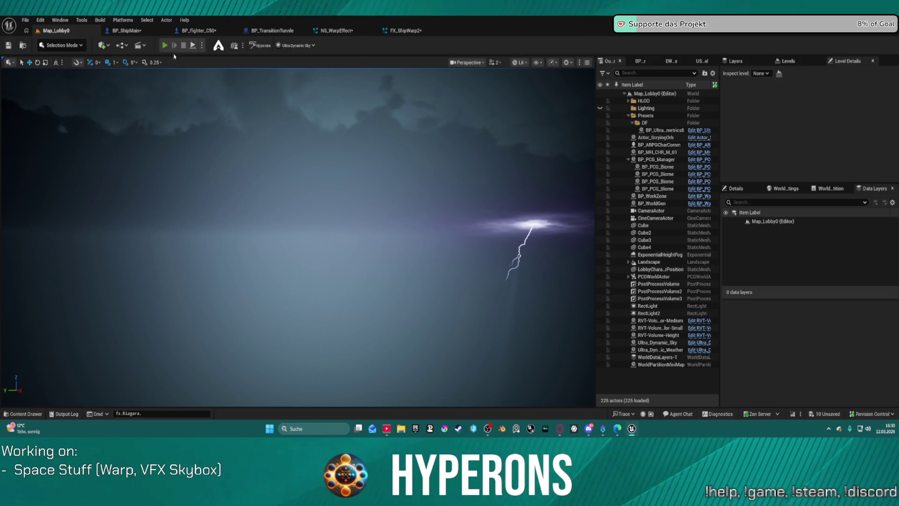
Run another play-in-editor test with the existing character to check the warp, then stop it
key("alt+p")
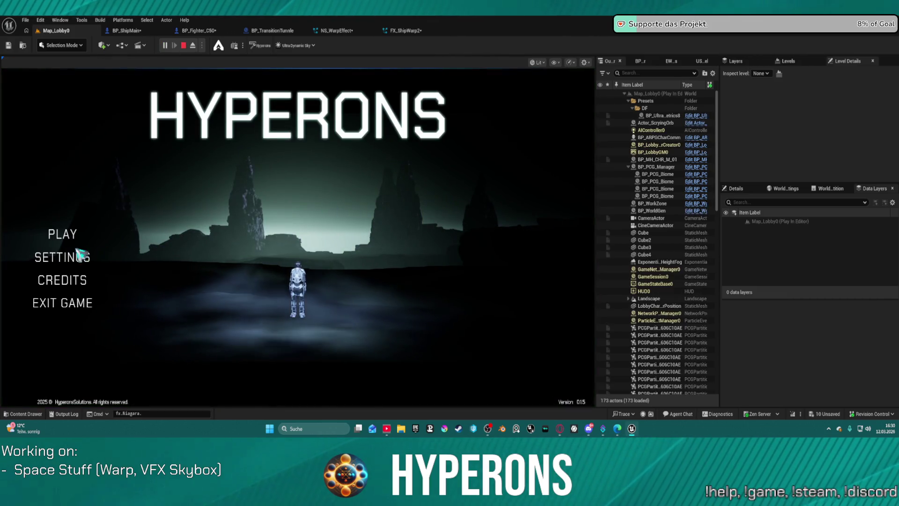
left_click(65, 233)
left_click(181, 211)
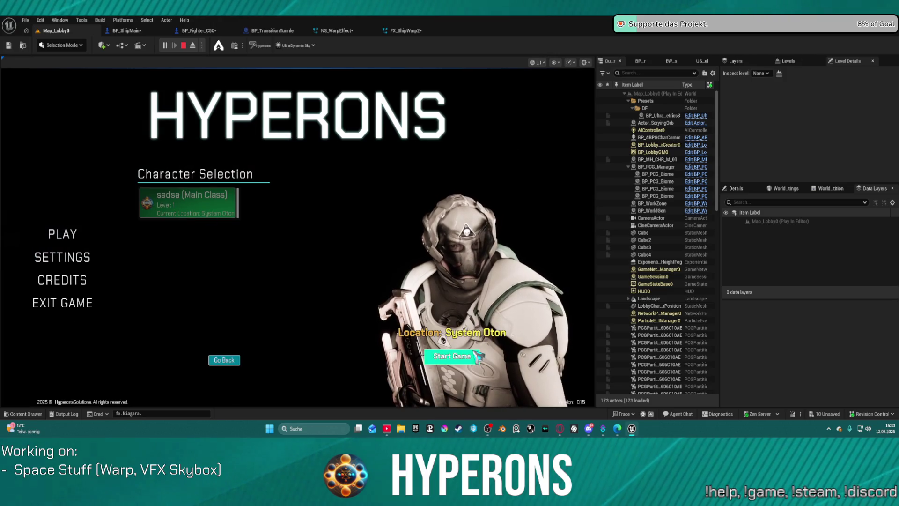
left_click(452, 355)
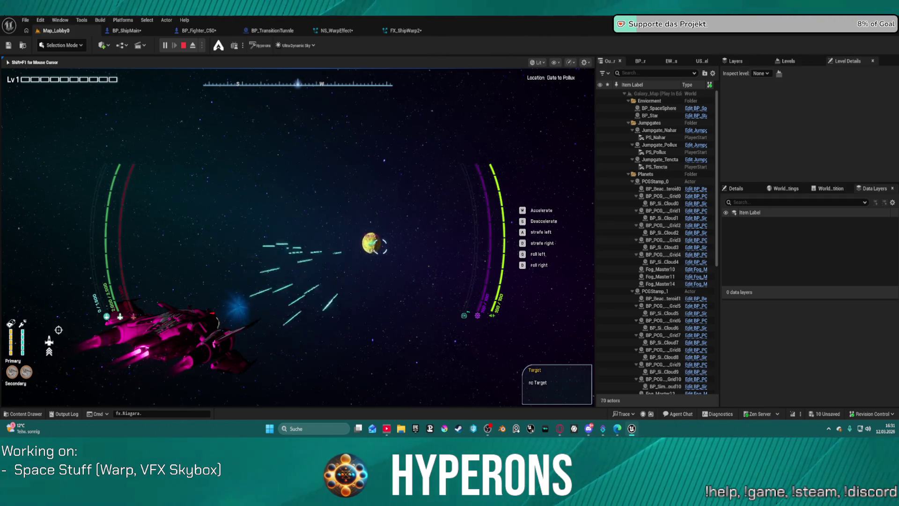
key("Escape")
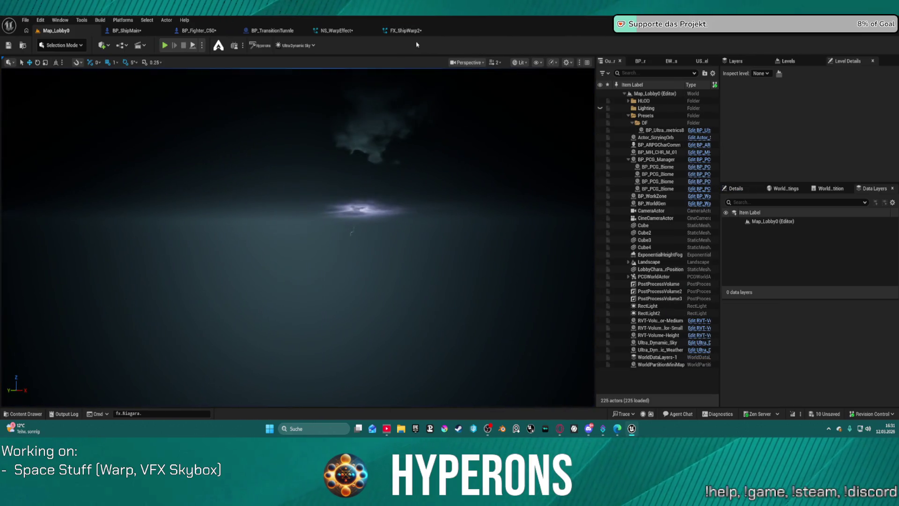
Inspect FX_ShipWarp2's Lightspeed Sprite Renderer and ShockWave Mesh Renderer, then switch to NS_WarpEffect
left_click(410, 34)
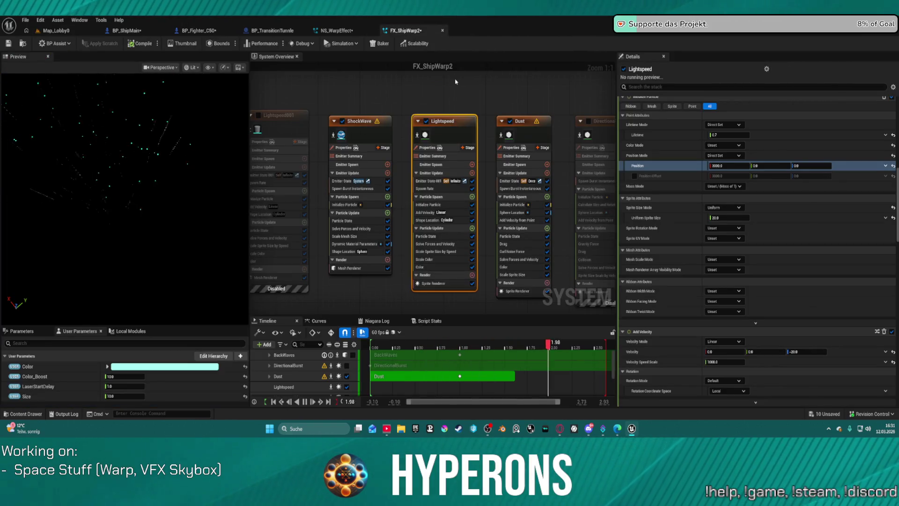
left_click(423, 135)
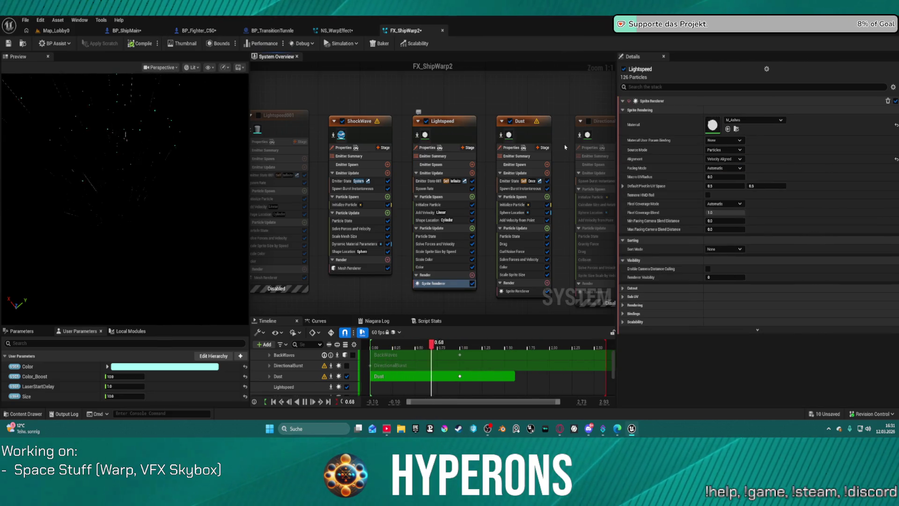
left_click(371, 136)
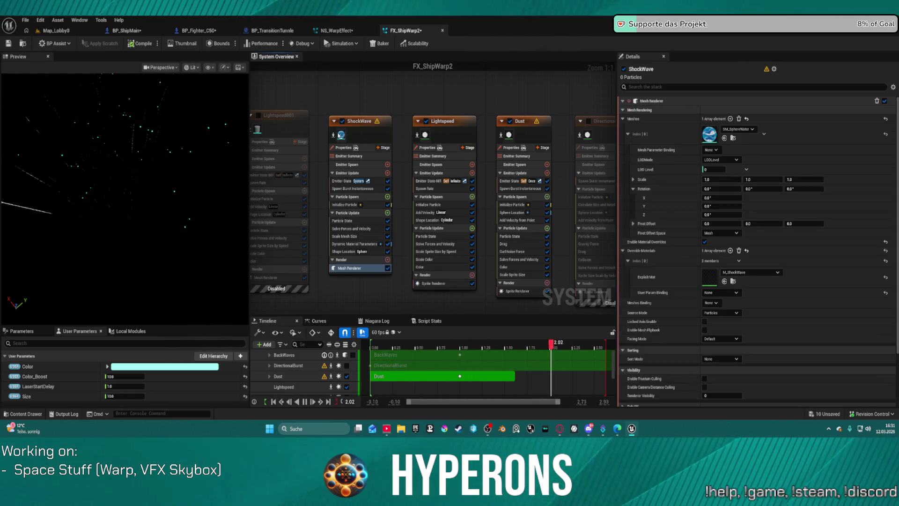
left_click(341, 136)
left_click_drag(419, 135, 410, 70)
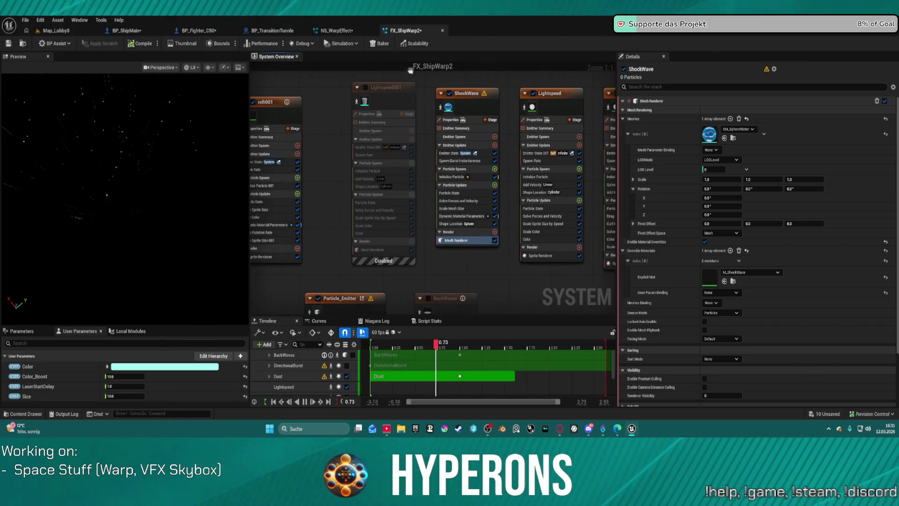
left_click(337, 31)
left_click(327, 121)
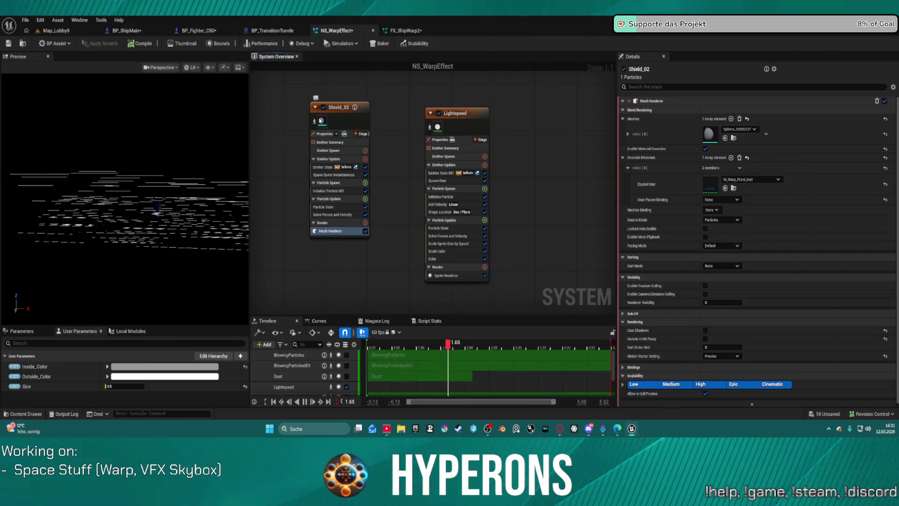
Set the Lightspeed Sprite Renderer's Alignment to Velocity Aligned
left_click(340, 110)
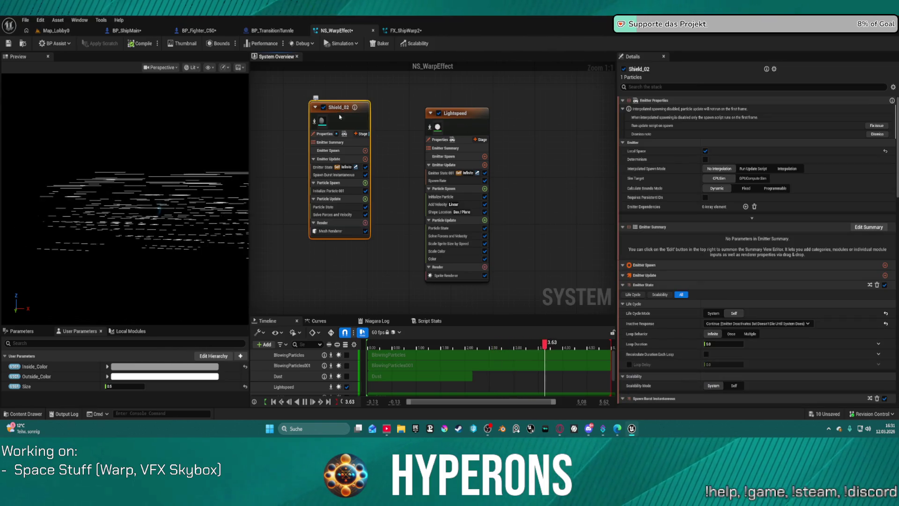
left_click(455, 125)
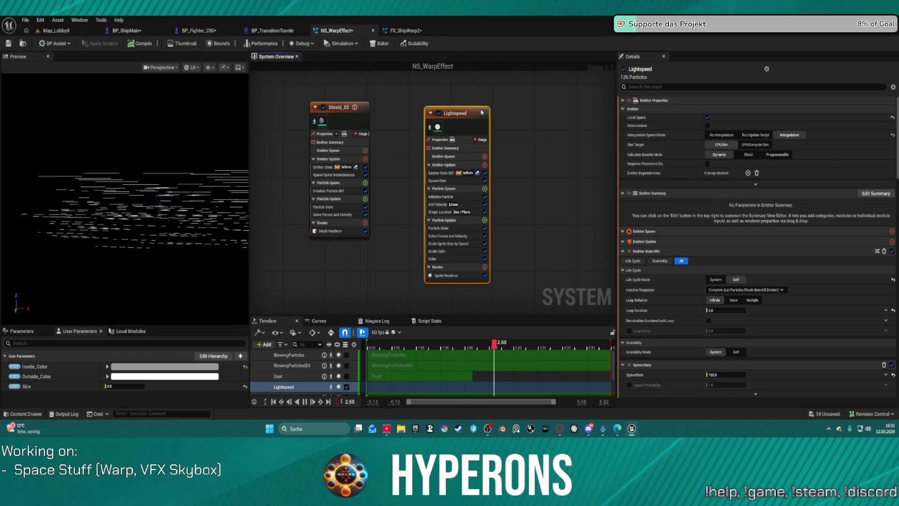
left_click(330, 231)
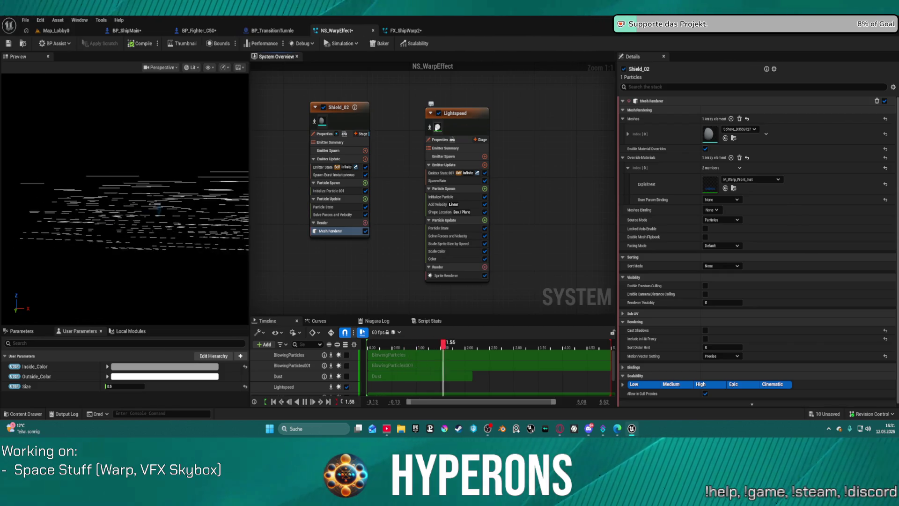
left_click(482, 138)
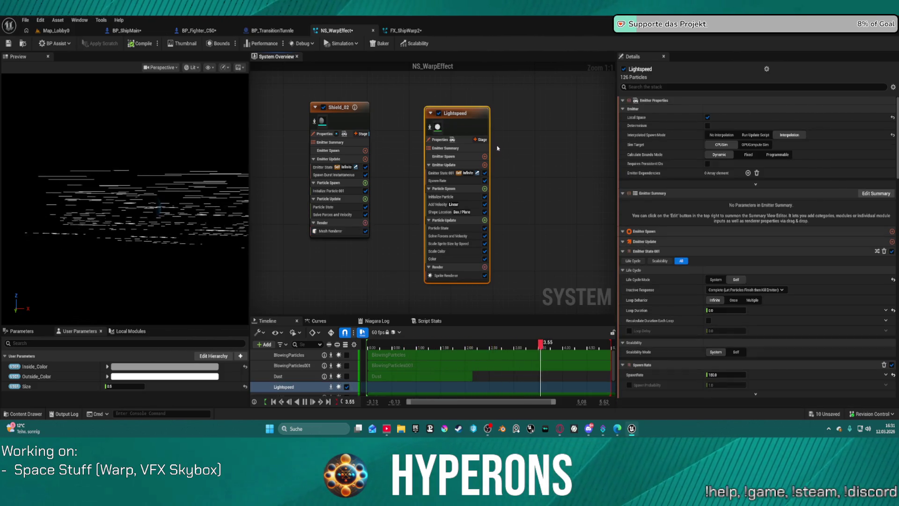
left_click(445, 276)
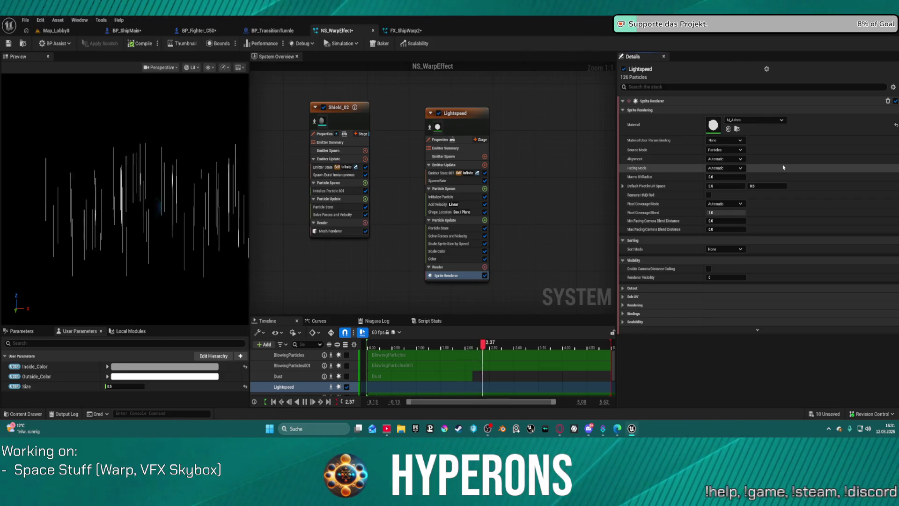
left_click(736, 160)
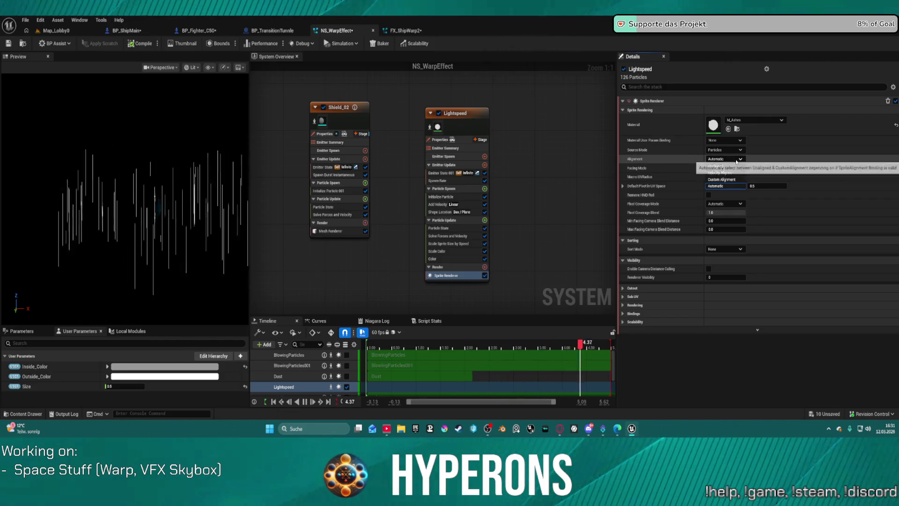
left_click(739, 180)
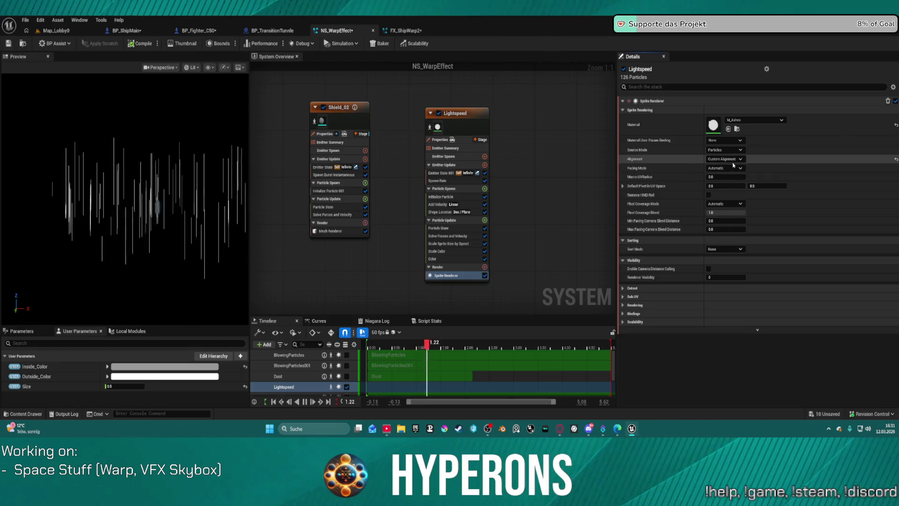
left_click(734, 160)
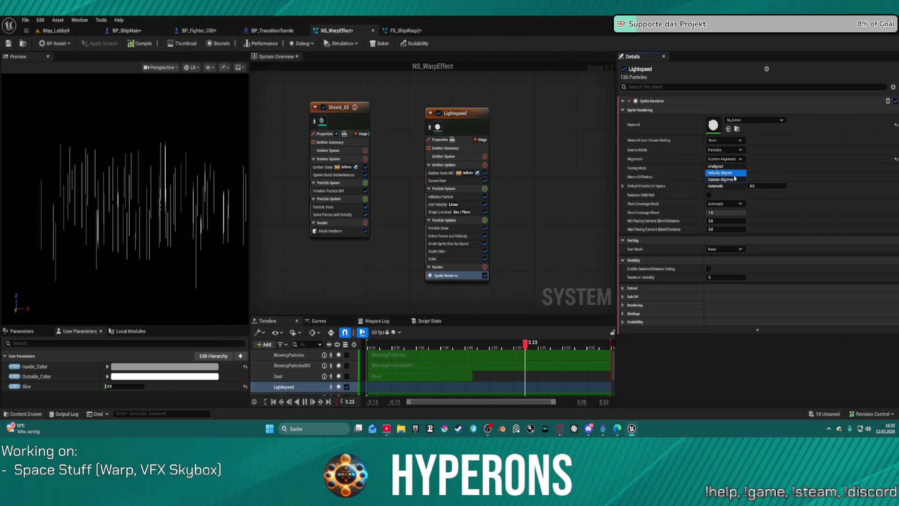
left_click(733, 173)
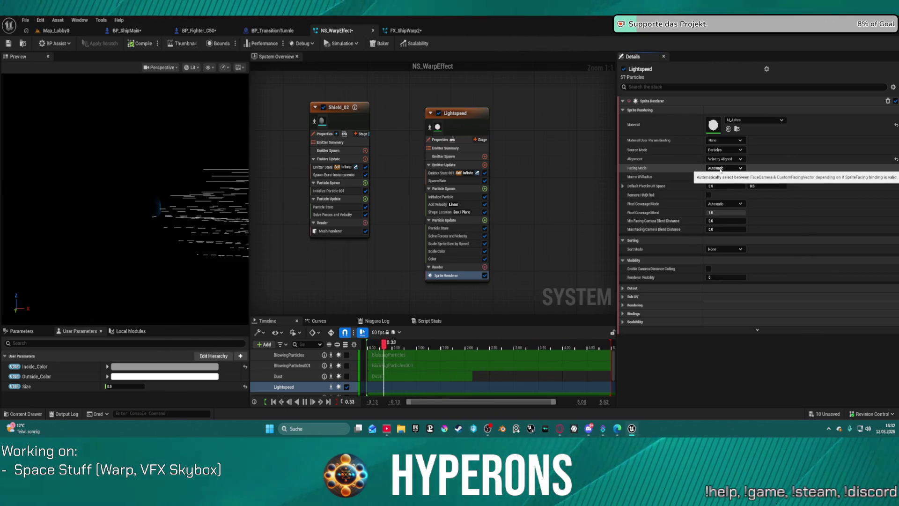
Keep the sprite Source Mode on Particles and bring up the Add Emitter dialog
left_click(737, 150)
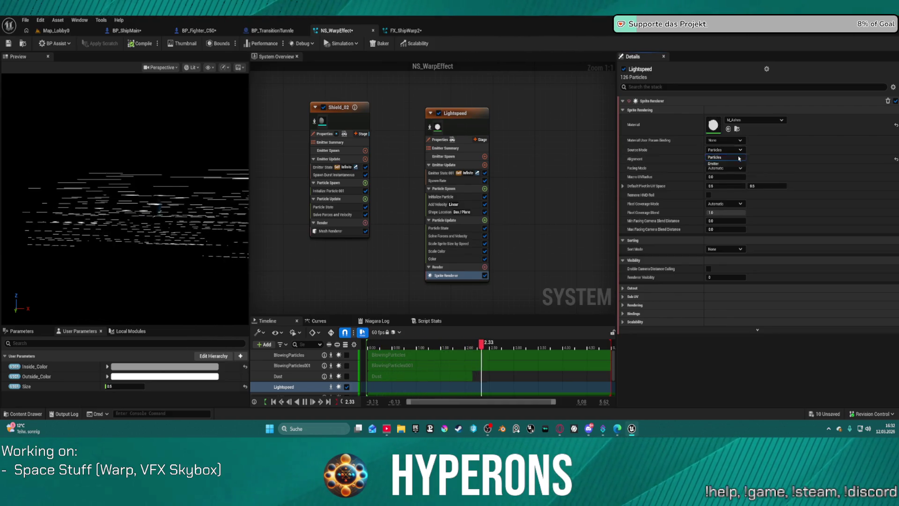
left_click(737, 164)
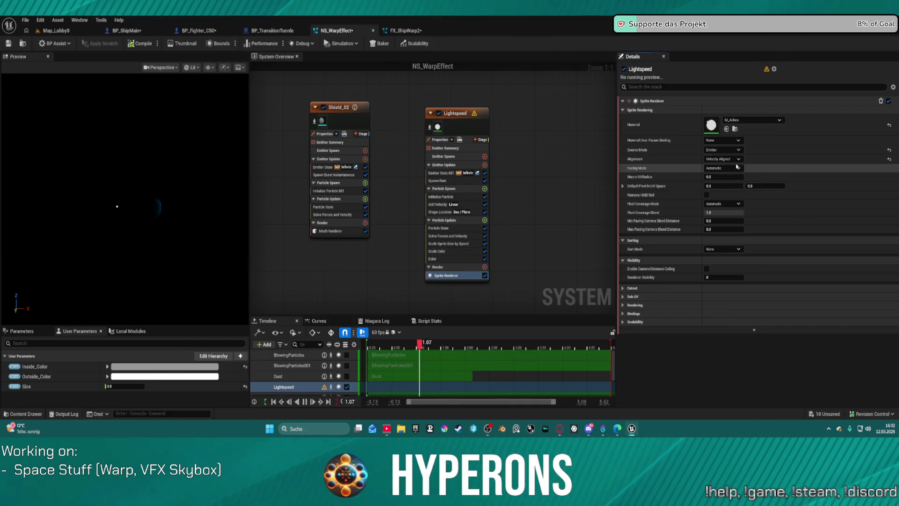
left_click(737, 150)
left_click(737, 157)
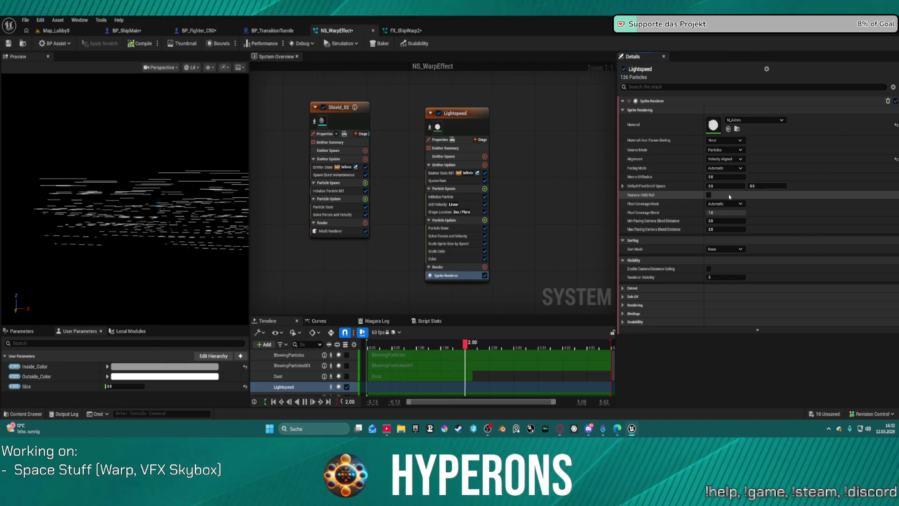
right_click(532, 122)
left_click(558, 135)
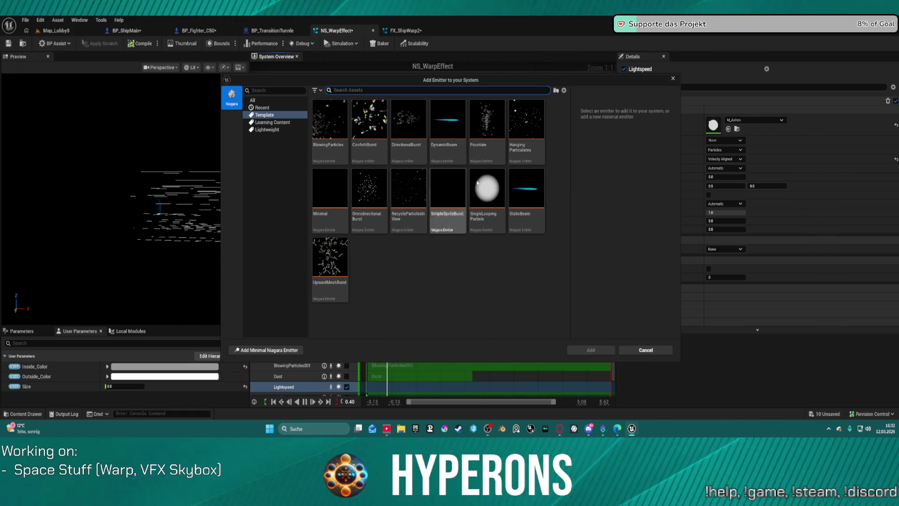
Add a Hanging Particulates emitter and disable Lightspeed so the specks preview alone
left_click(537, 133)
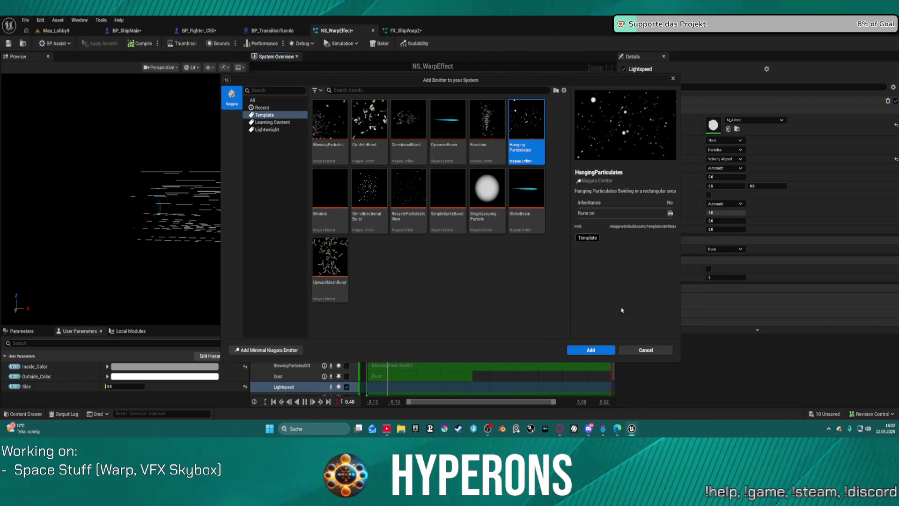
left_click(591, 349)
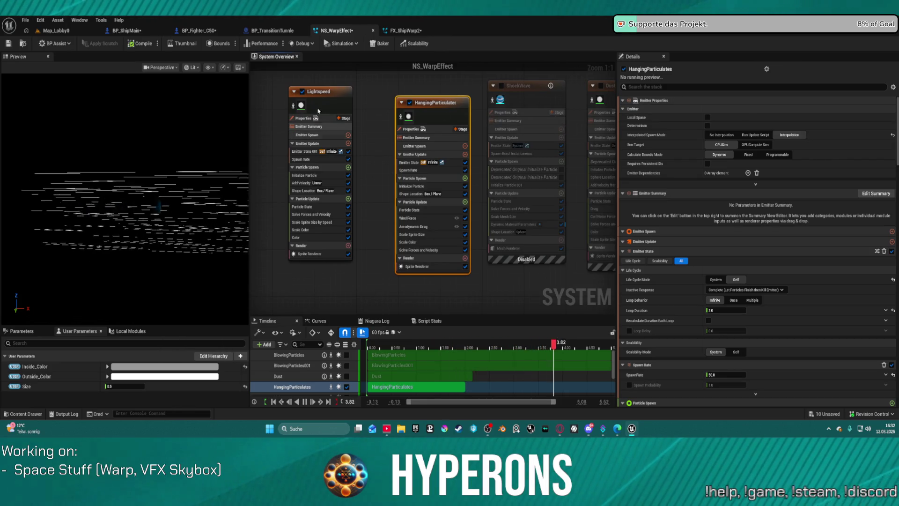
left_click(409, 102)
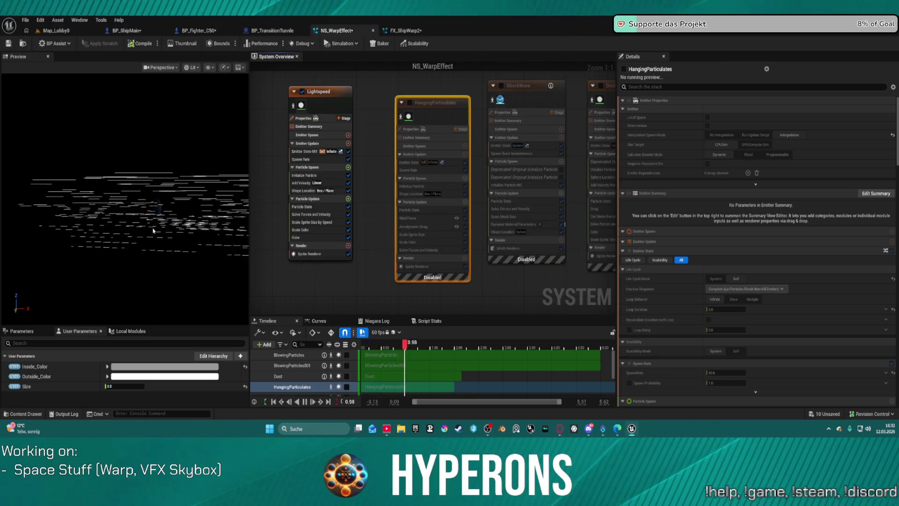
left_click(410, 102)
left_click(302, 92)
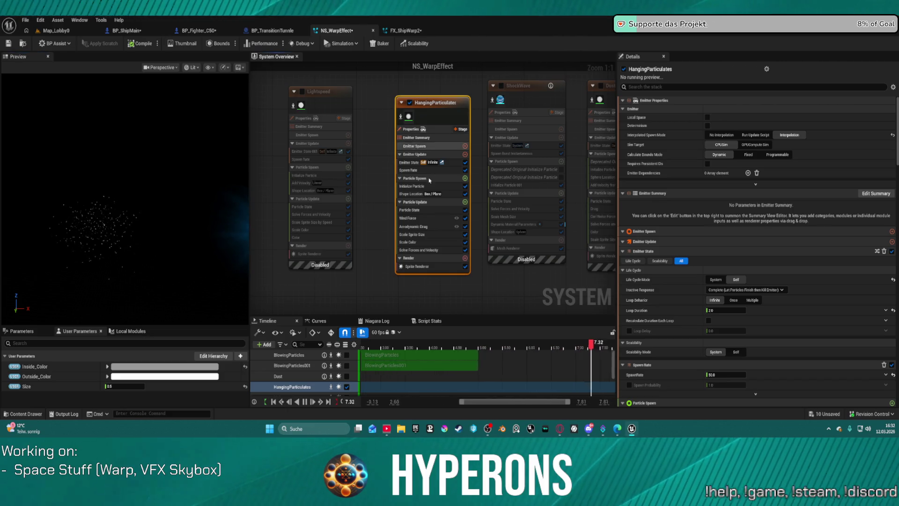
Set the Wind Force module's Wind Speed X to -1000
left_click(421, 218)
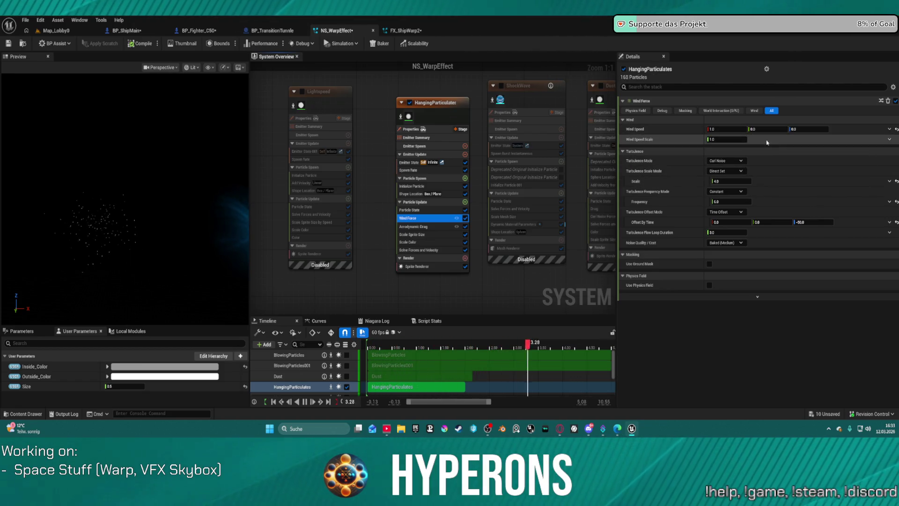
left_click_drag(726, 129, 759, 130)
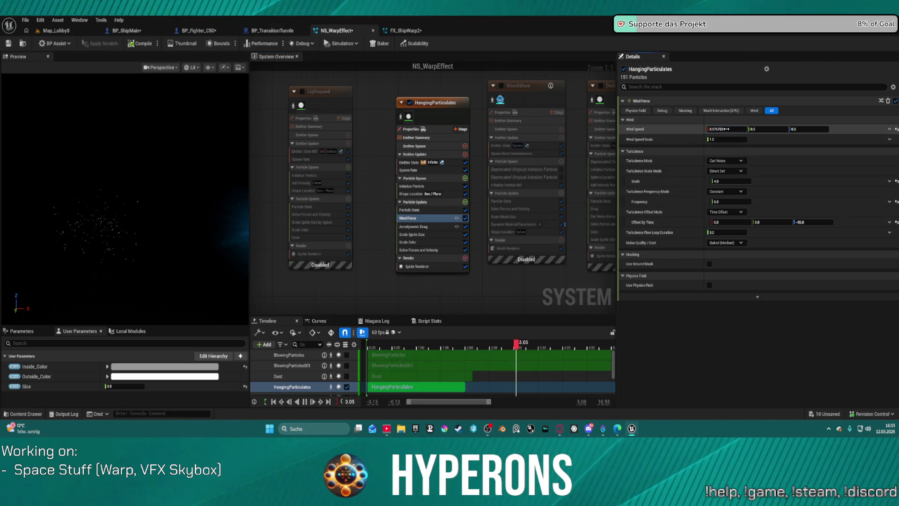
left_click_drag(725, 129, 768, 129)
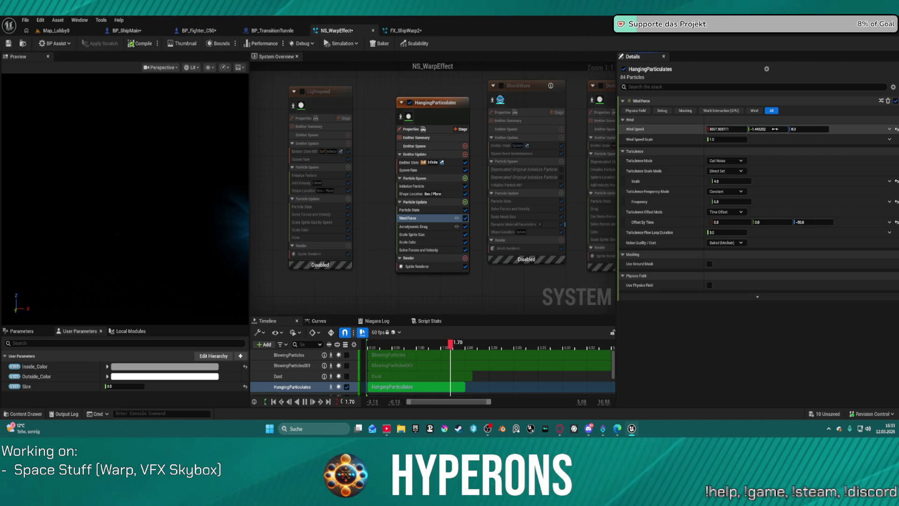
left_click(891, 130)
left_click(728, 128)
type("-1000.0")
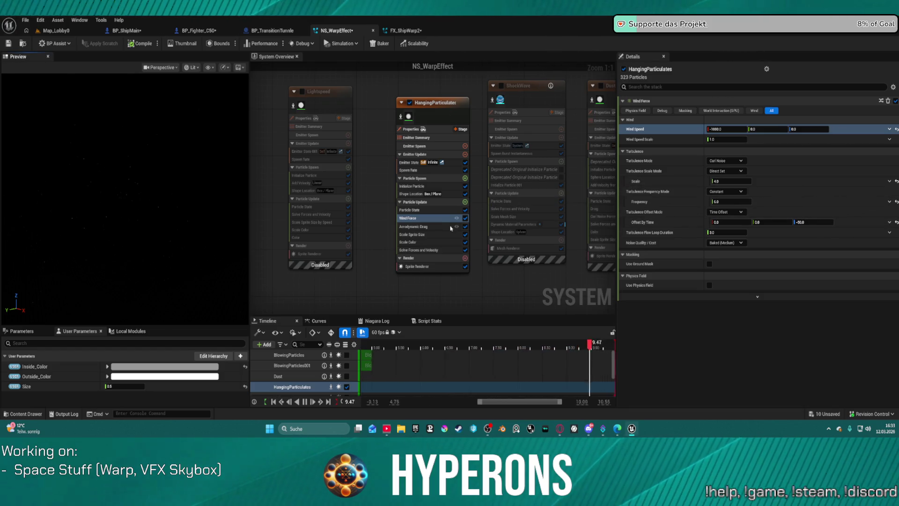
Delete the Aerodynamic Drag module and disable the Wind Force module
left_click(435, 227)
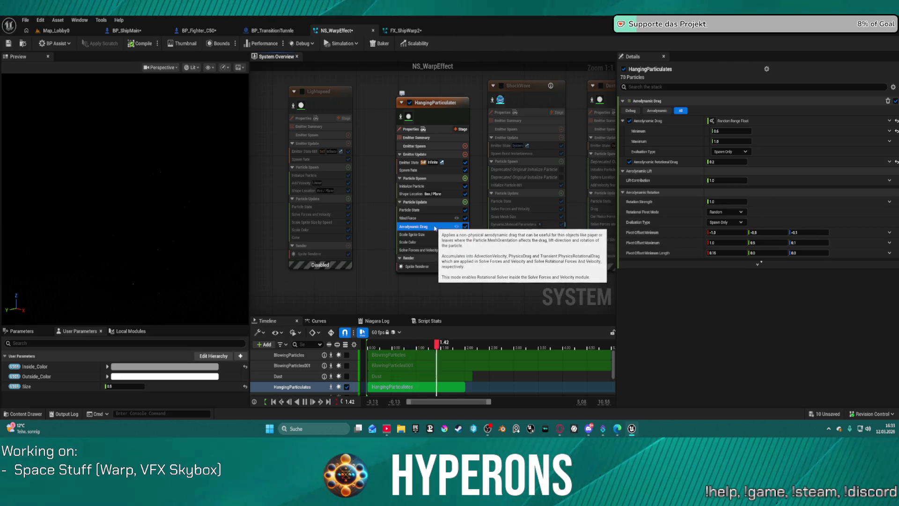
key("Delete")
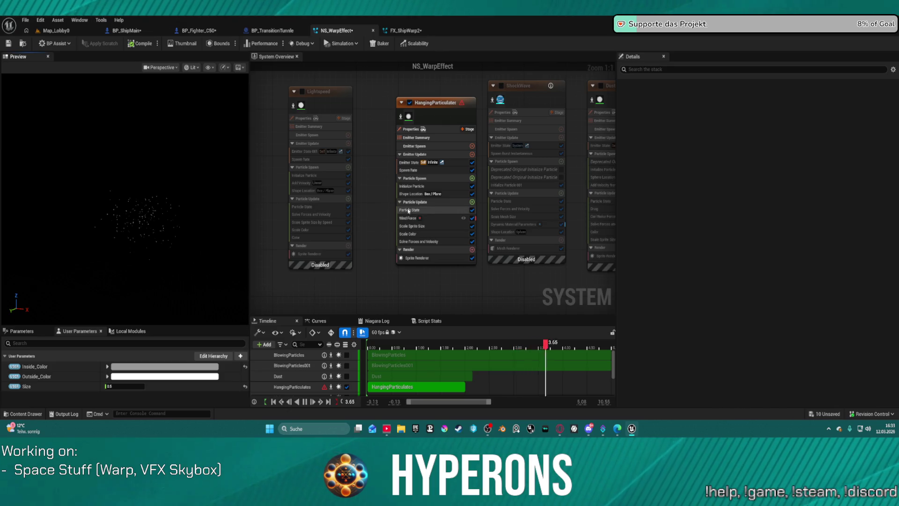
left_click(472, 218)
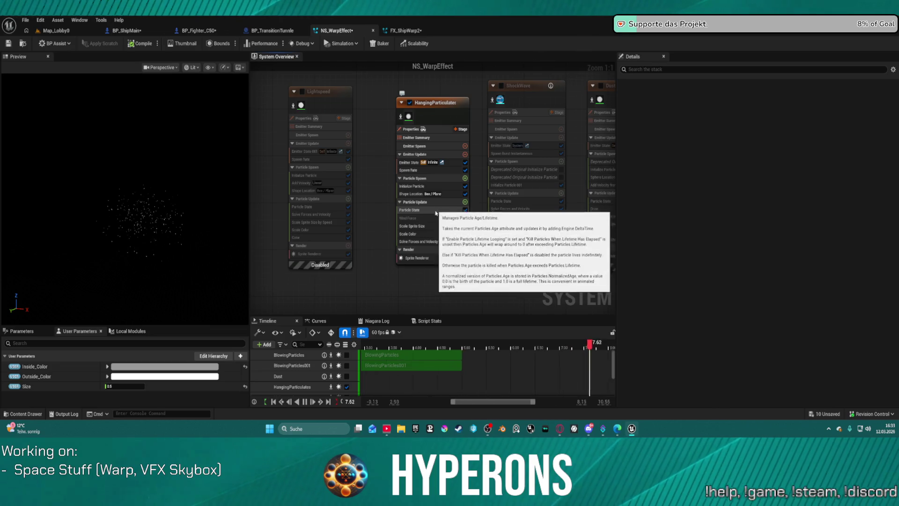
Delete Wind Force from HangingParticulates and search the Particle Update module list for 'veloc'
left_click(445, 218)
key("Delete")
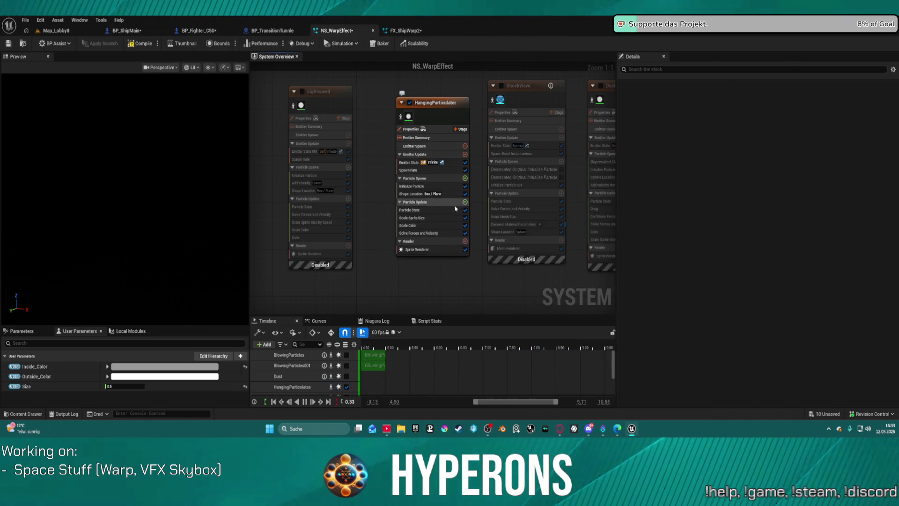
left_click(465, 202)
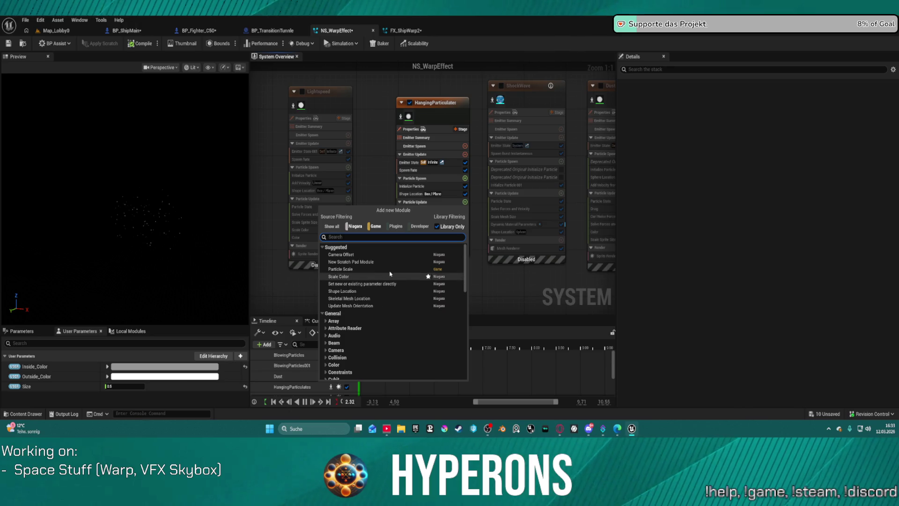
type("veloc")
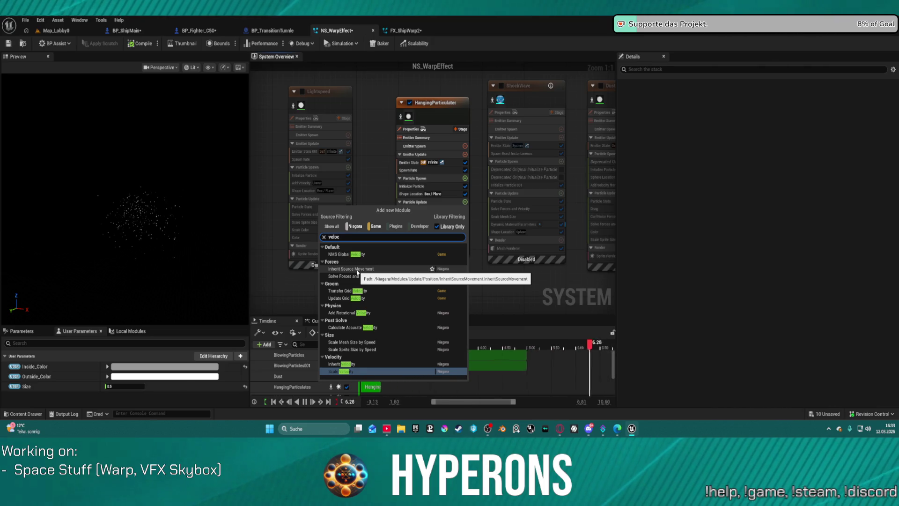
key("Escape")
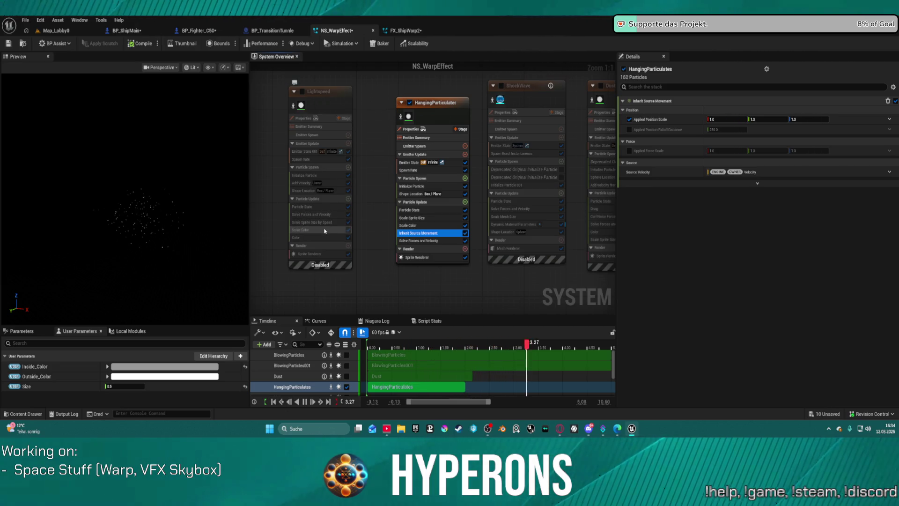
Enable Lightspeed, cut Inherit Source Movement, and delete the HangingParticulates emitter
left_click(302, 92)
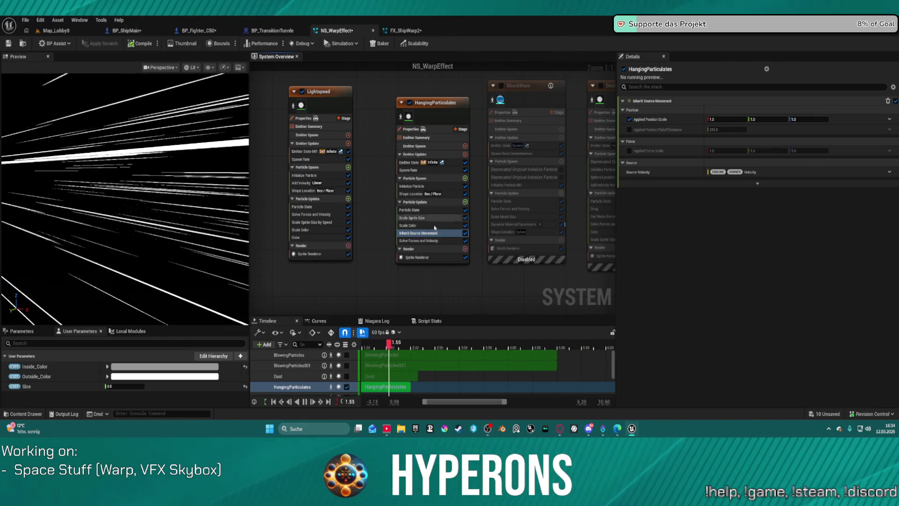
left_click(419, 235)
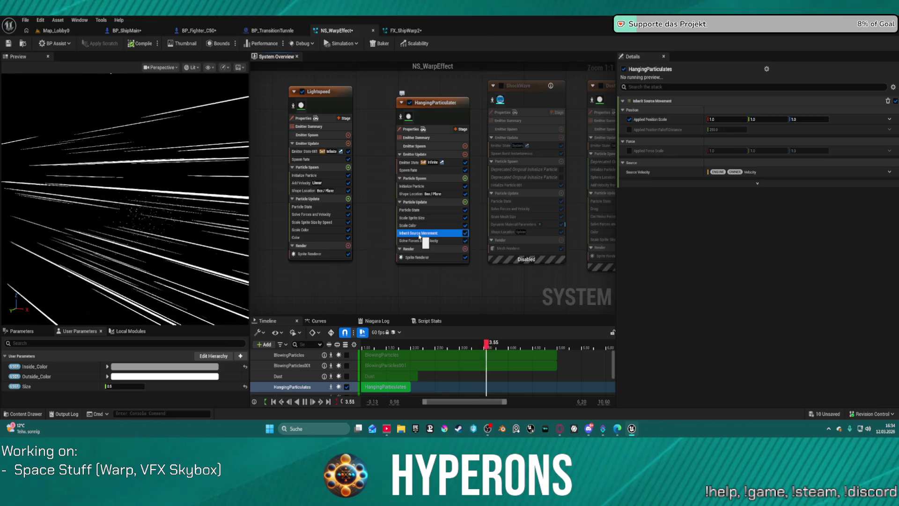
key("Delete")
left_click(444, 118)
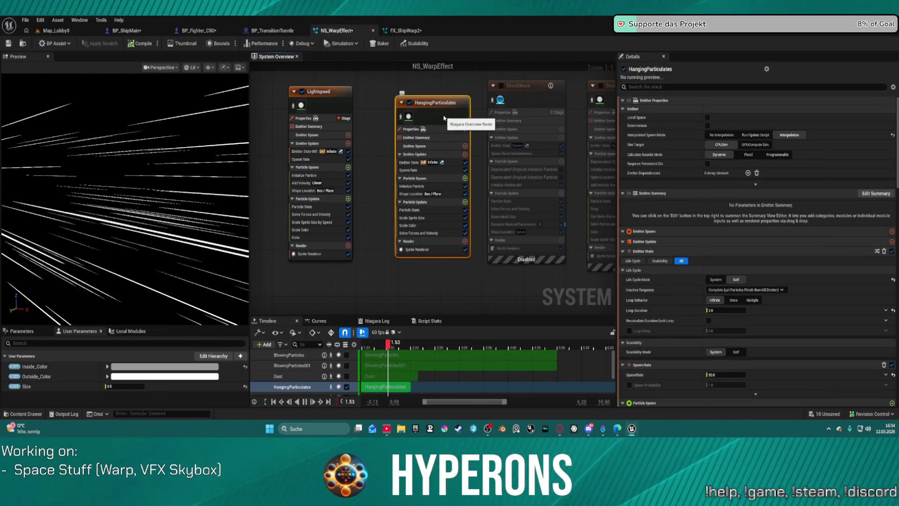
key("Delete")
Paste Inherit Source Movement into Lightspeed's Particle Update, fix its dependency issue, and show Map_Lobby0
left_click(327, 112)
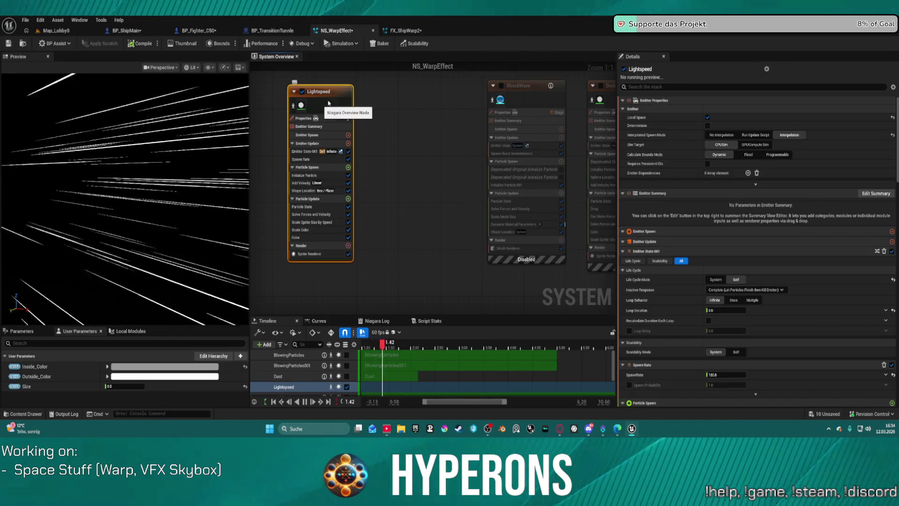
left_click(328, 230)
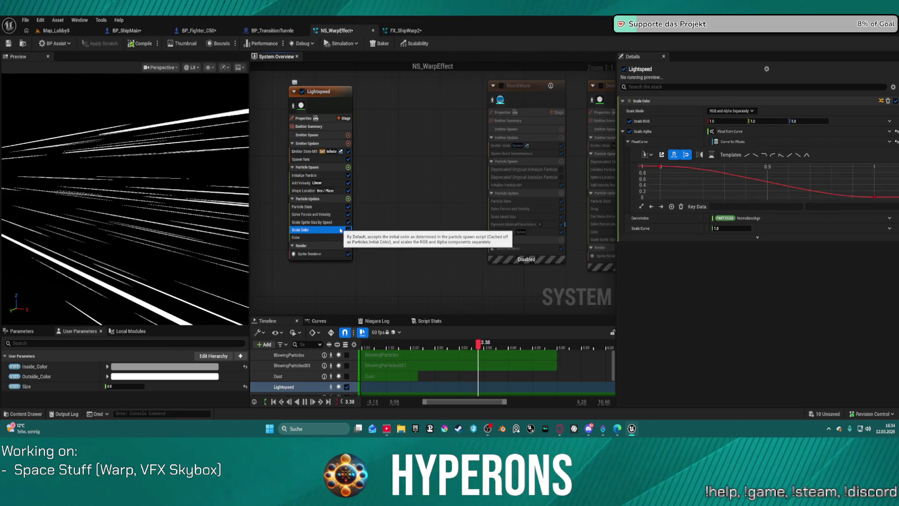
key("ctrl+v")
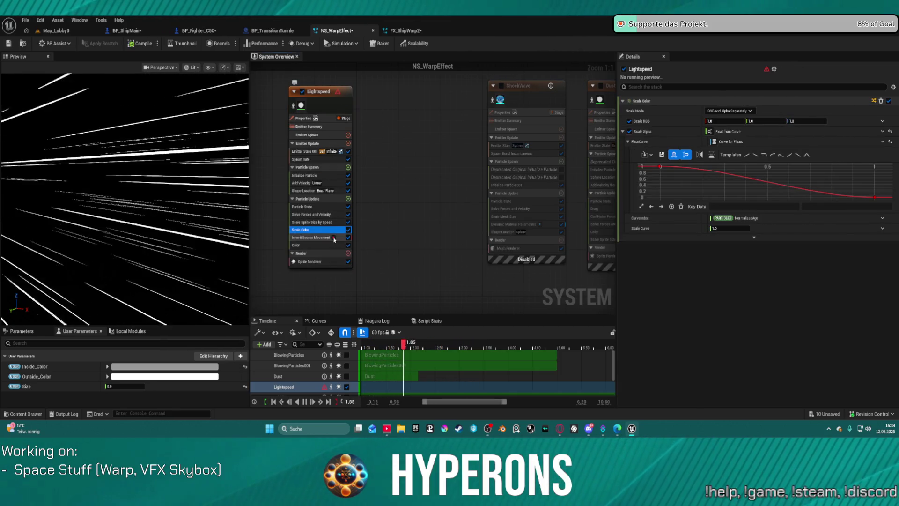
left_click(334, 238)
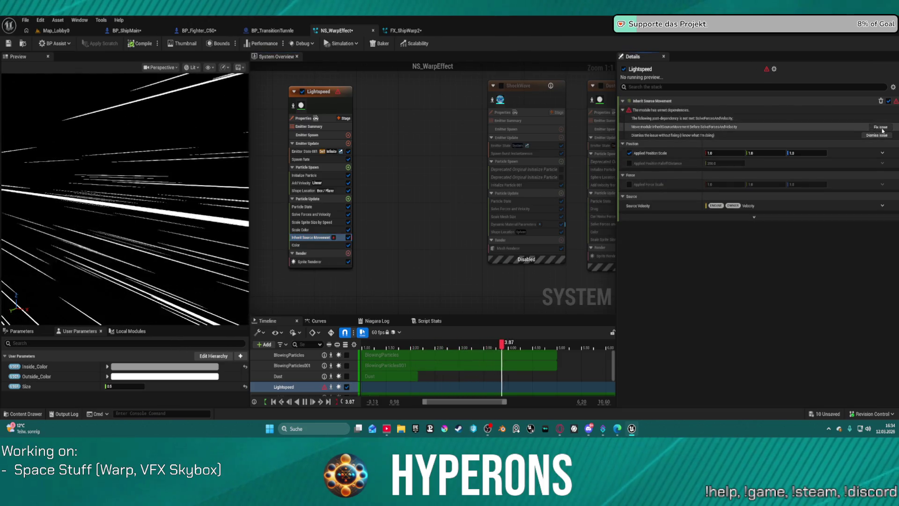
left_click(880, 127)
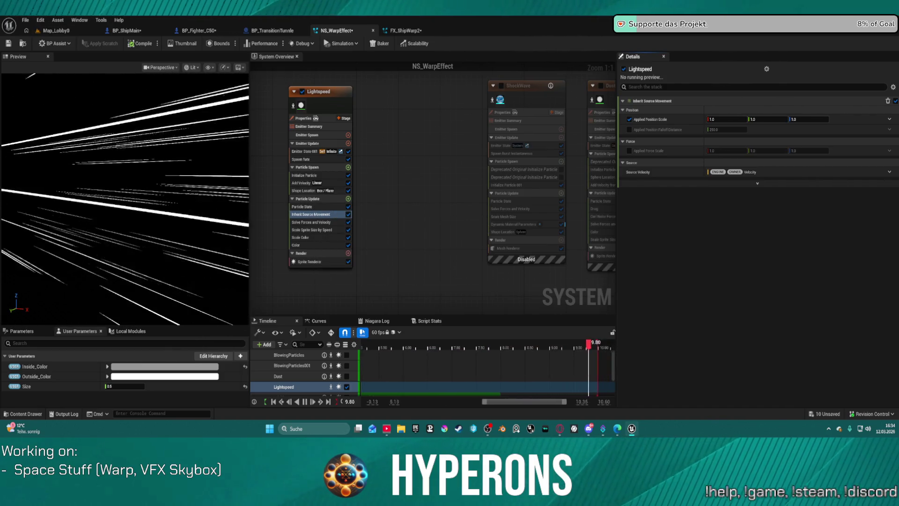
left_click(55, 30)
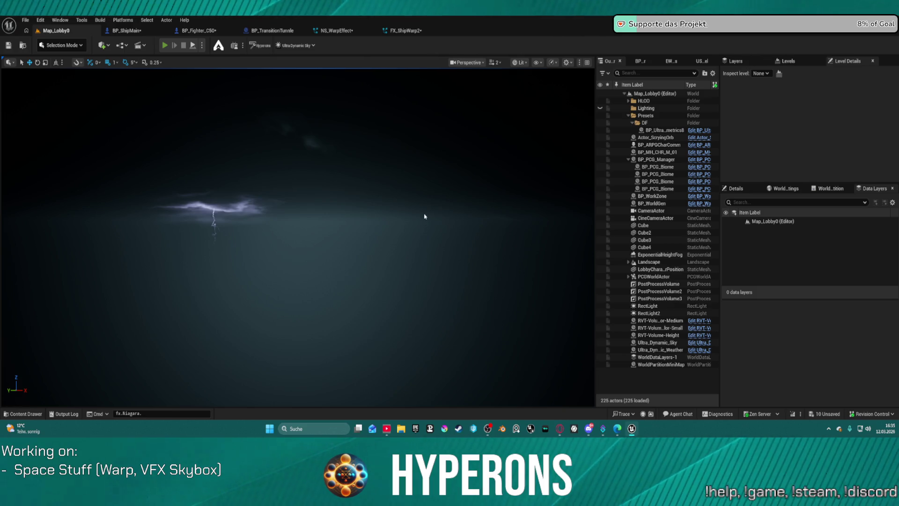
key("alt+p")
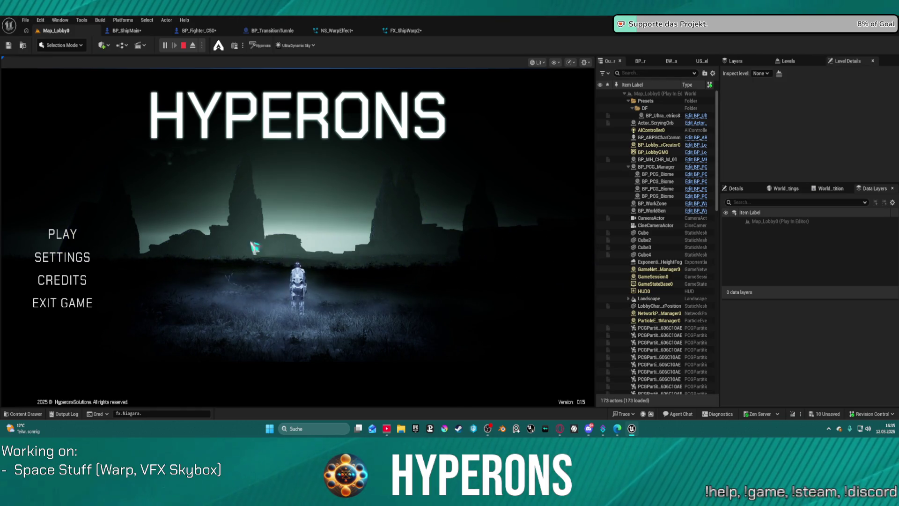
left_click(74, 236)
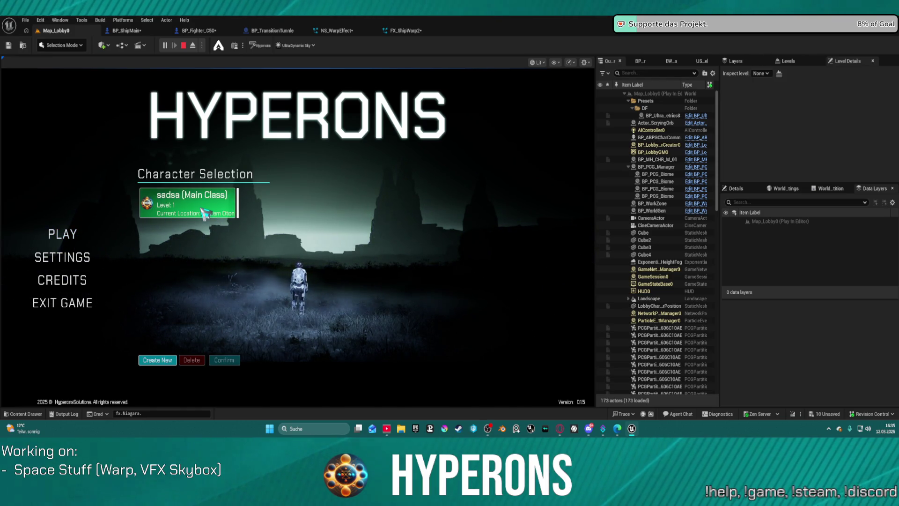
left_click(205, 213)
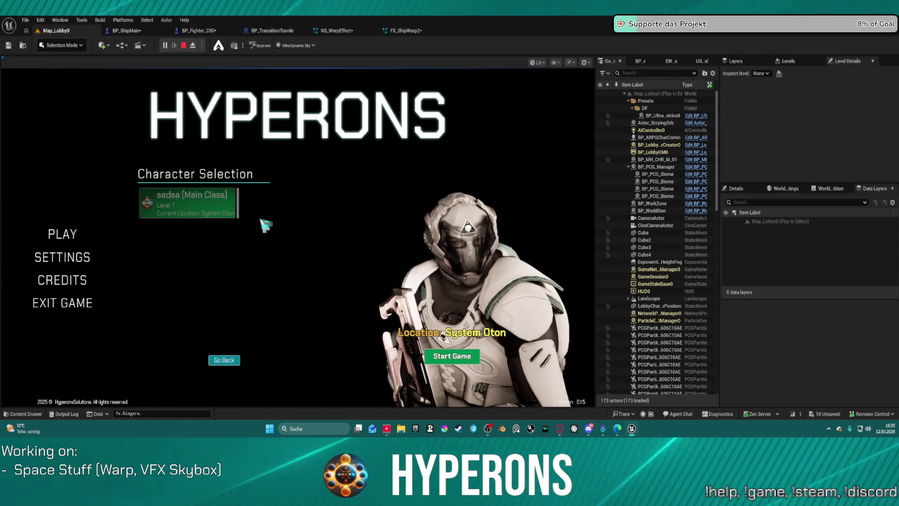
left_click(452, 356)
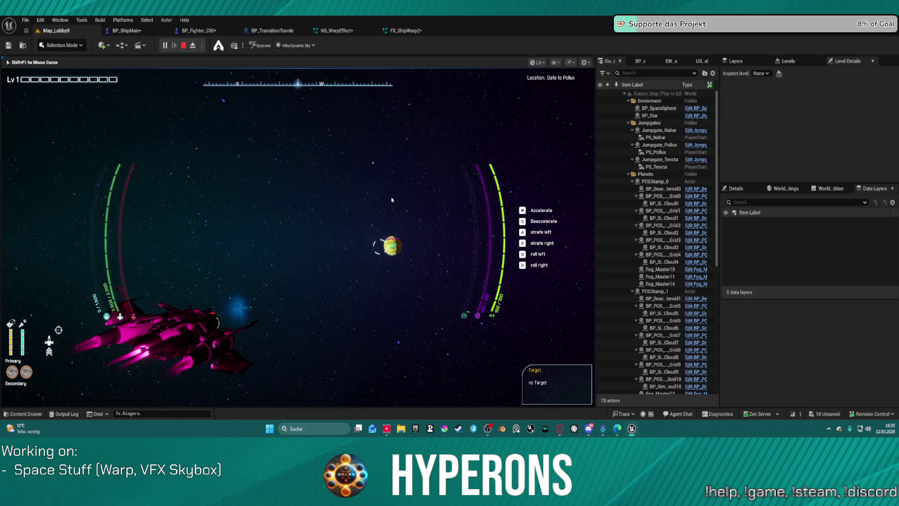
key("Escape")
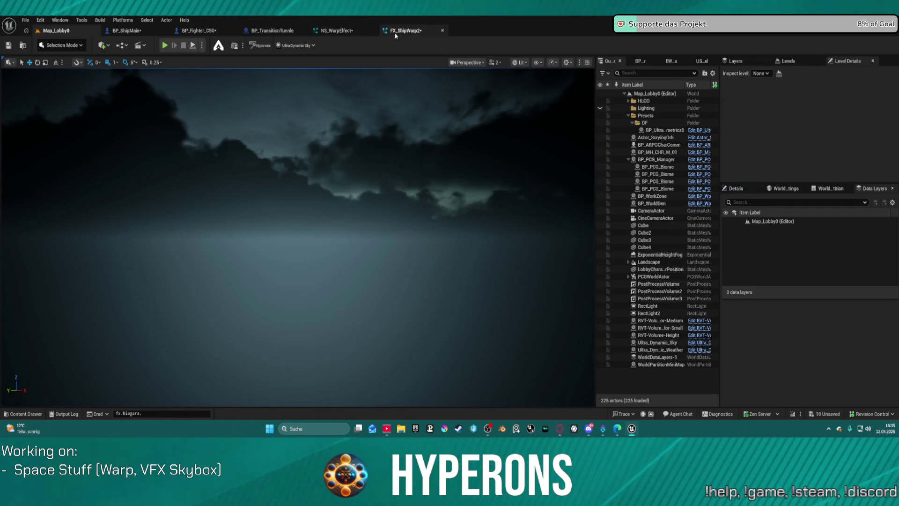
Look over FX_ShipWarp2's emitters for reference, then go back to NS_WarpEffect
left_click(395, 34)
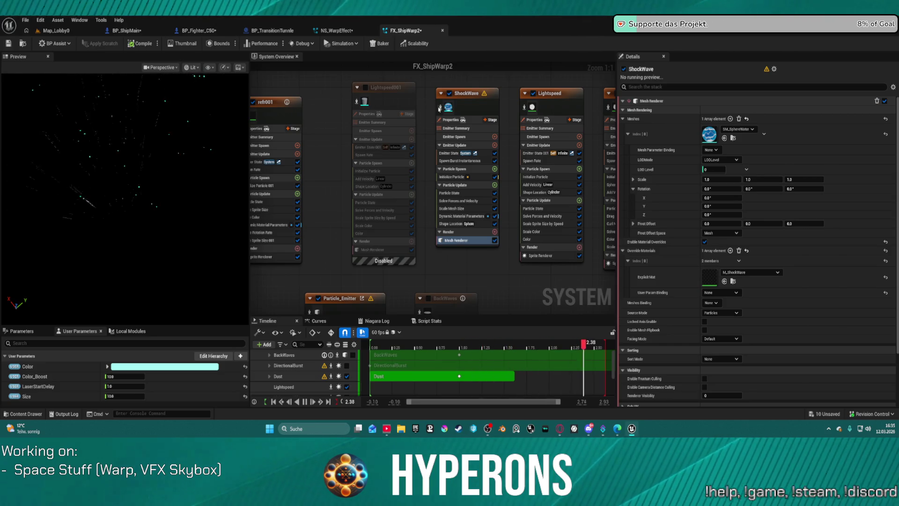
mouse_move(404, 120)
left_mouse_down()
mouse_move(541, 101)
mouse_move(533, 127)
mouse_move(539, 40)
left_mouse_up()
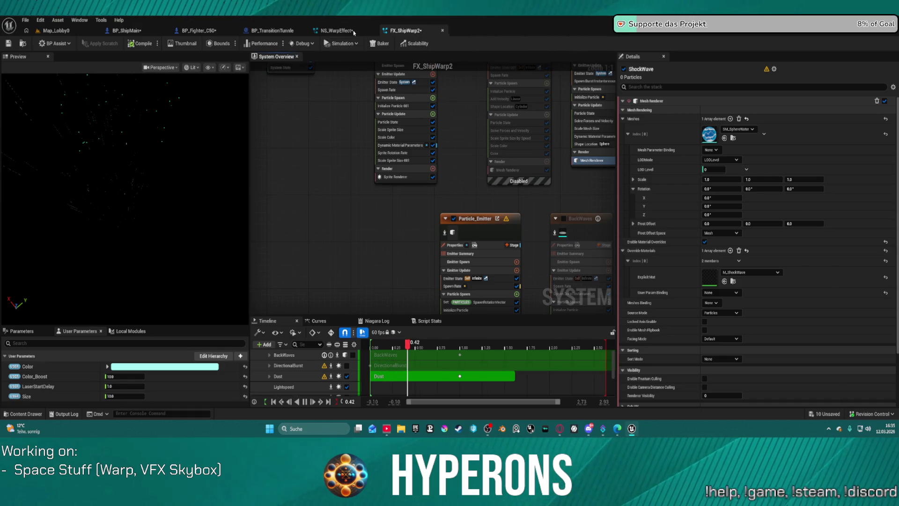
left_click(337, 30)
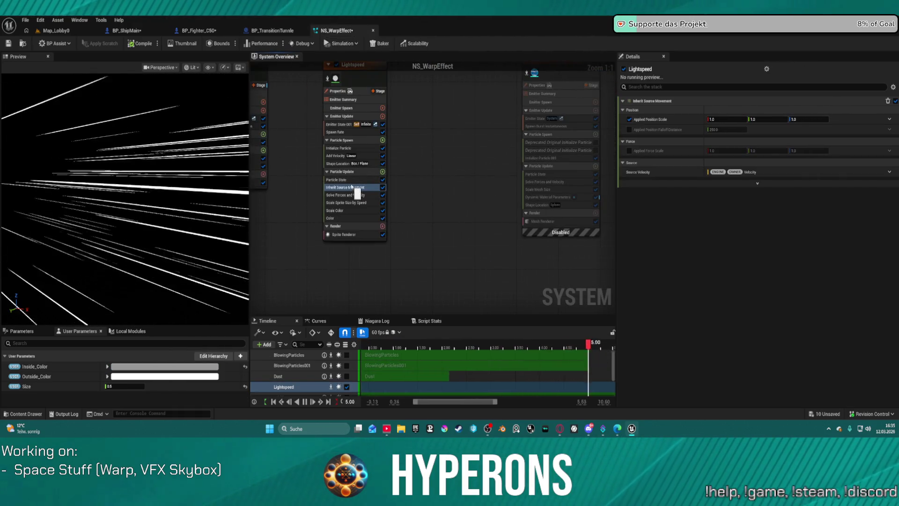
Delete Lightspeed's Add Velocity module and check the Map_Lobby0 level
left_click(367, 156)
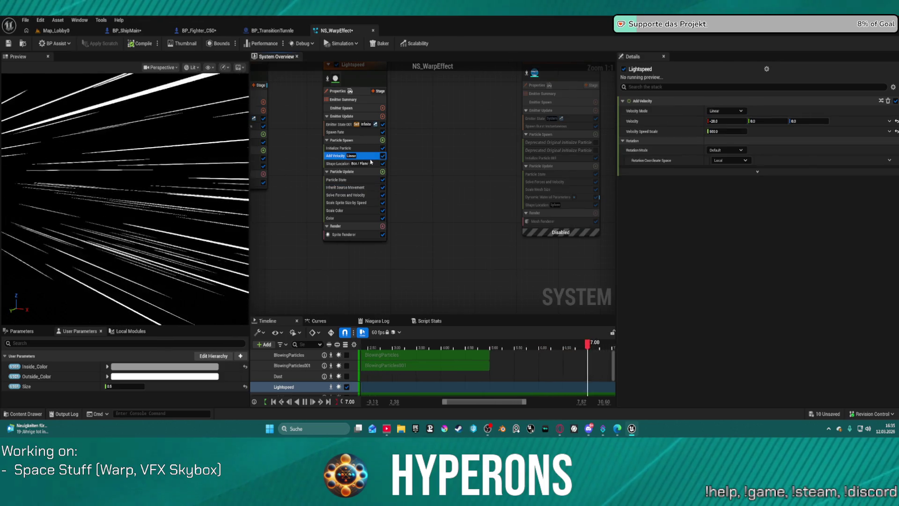
right_click(370, 162)
left_click(378, 170)
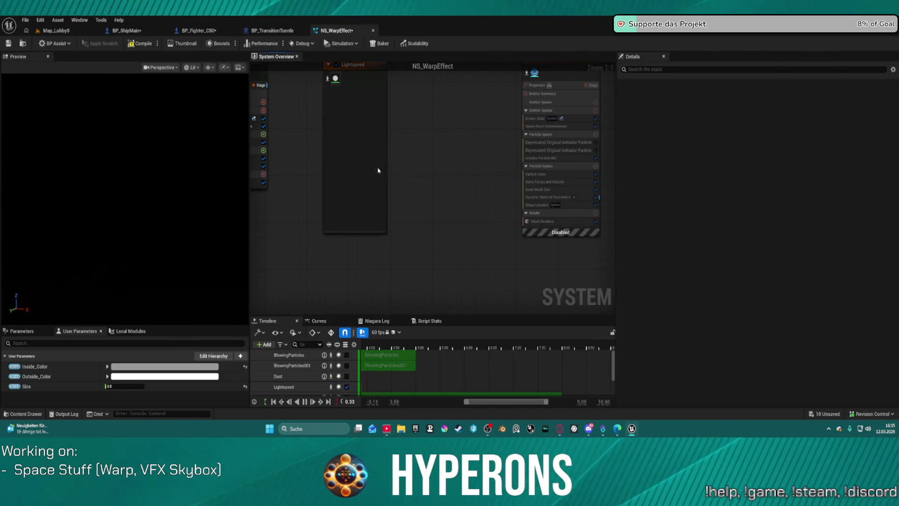
left_click(57, 30)
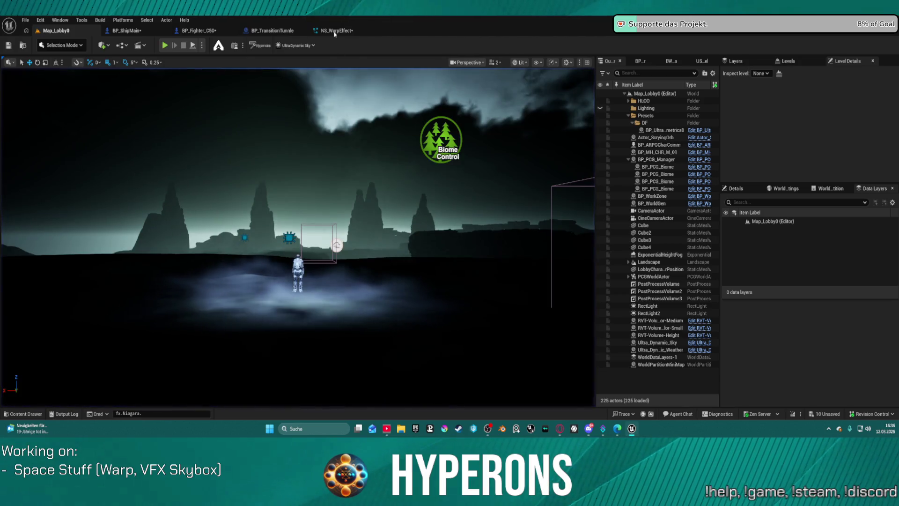
Undo the Add Velocity deletion and reset Velocity Speed Scale from 500 to 1.0
left_click(336, 31)
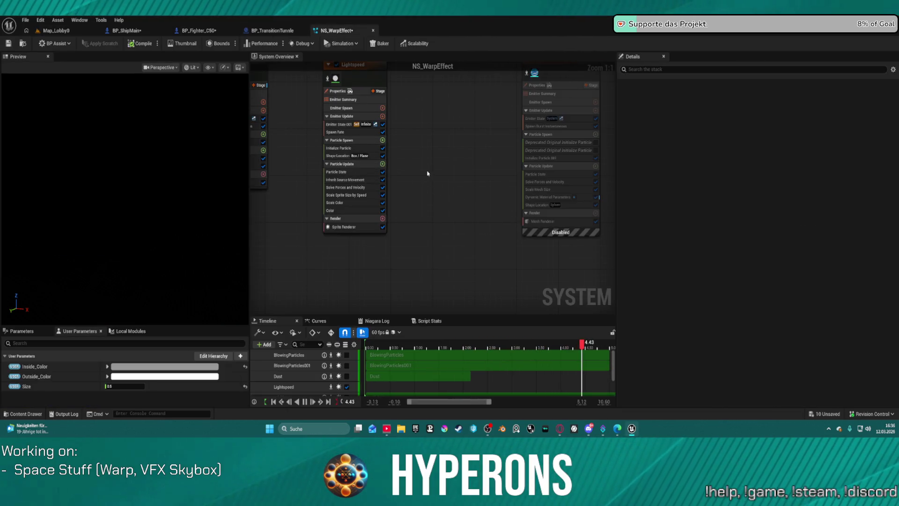
key("ctrl+z")
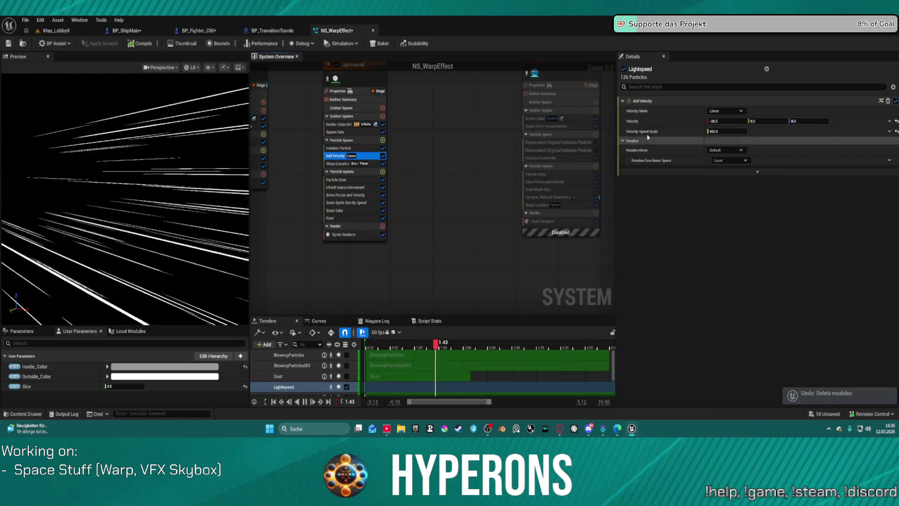
left_click(895, 133)
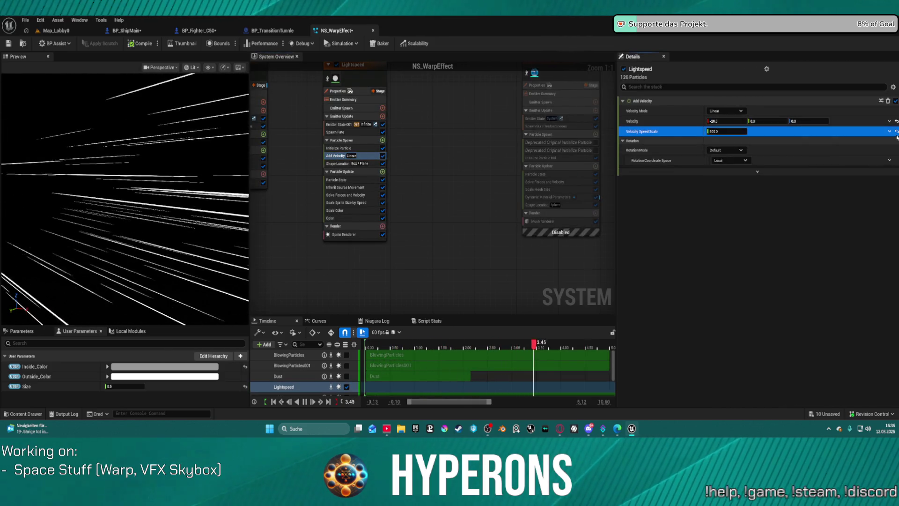
left_click(896, 133)
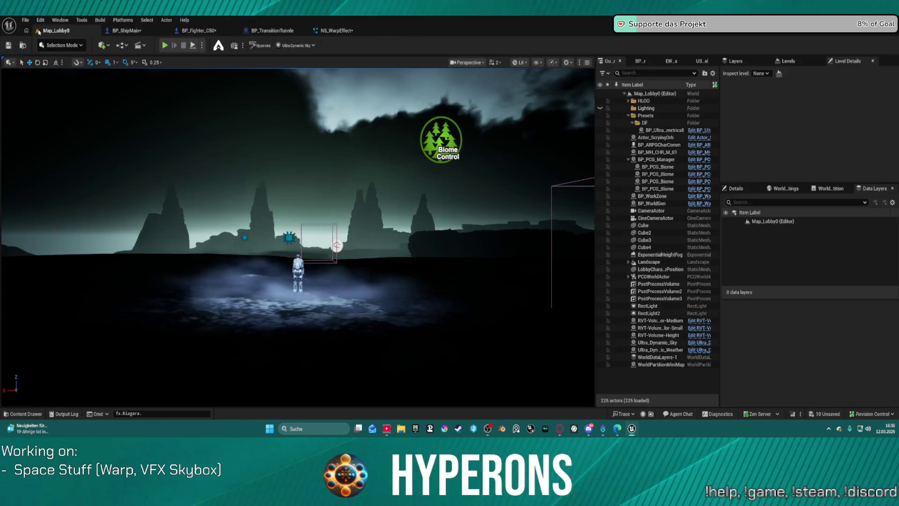
Play-test from Map_Lobby0 by picking a character and starting the galaxy level, then reopen NS_WarpEffect
left_click(56, 30)
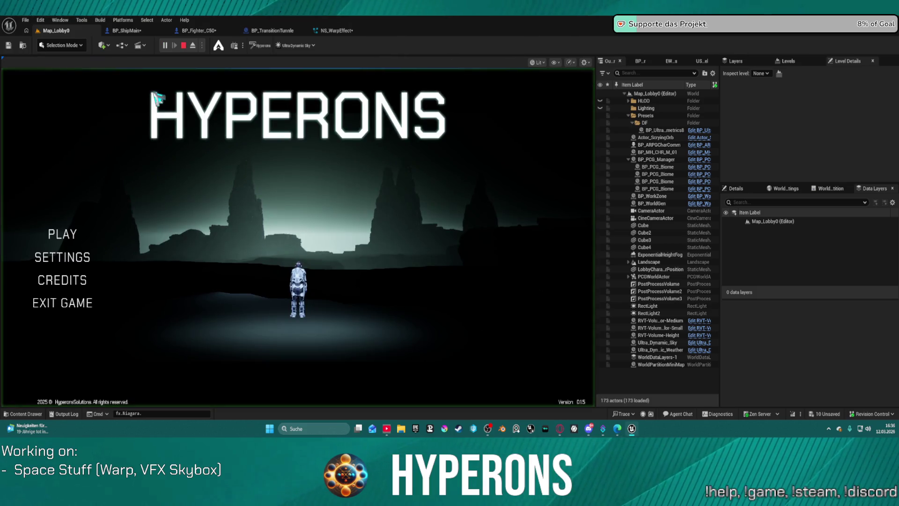
left_click(60, 234)
left_click(167, 213)
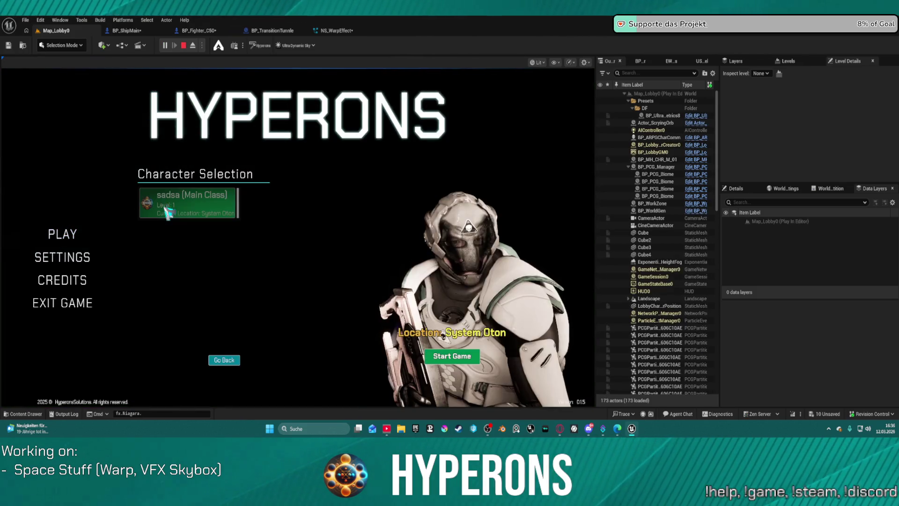
left_click(452, 356)
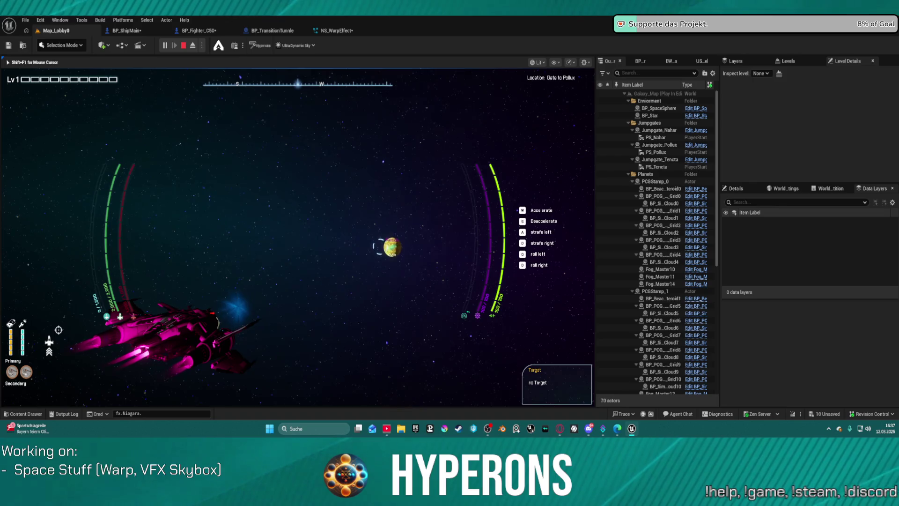
key("Escape")
left_click(331, 32)
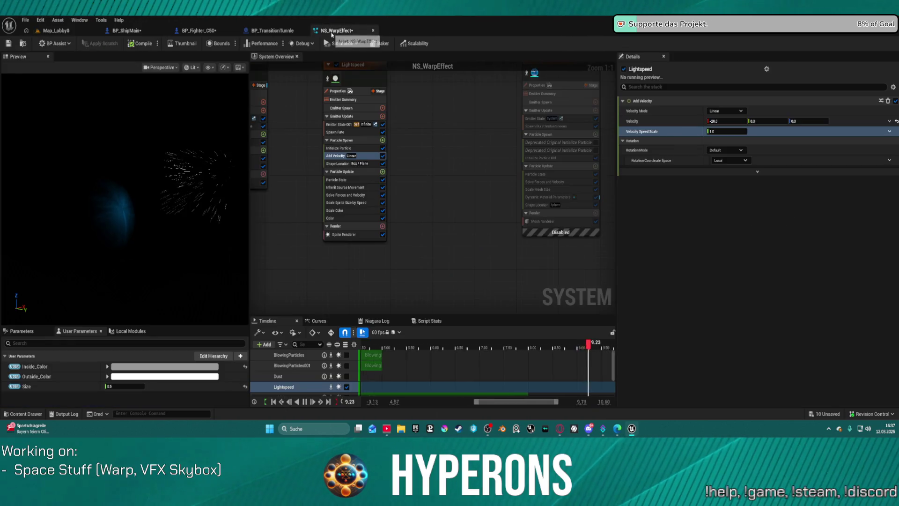
Tick Applied Position Falloff Distance on Lightspeed's Inherit Source Movement, then show Map_Lobby0
left_click(363, 189)
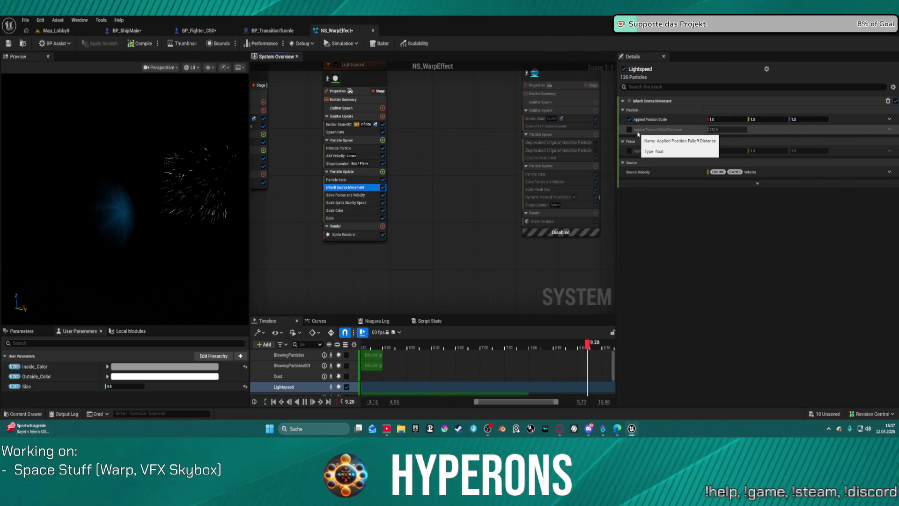
left_click(638, 135)
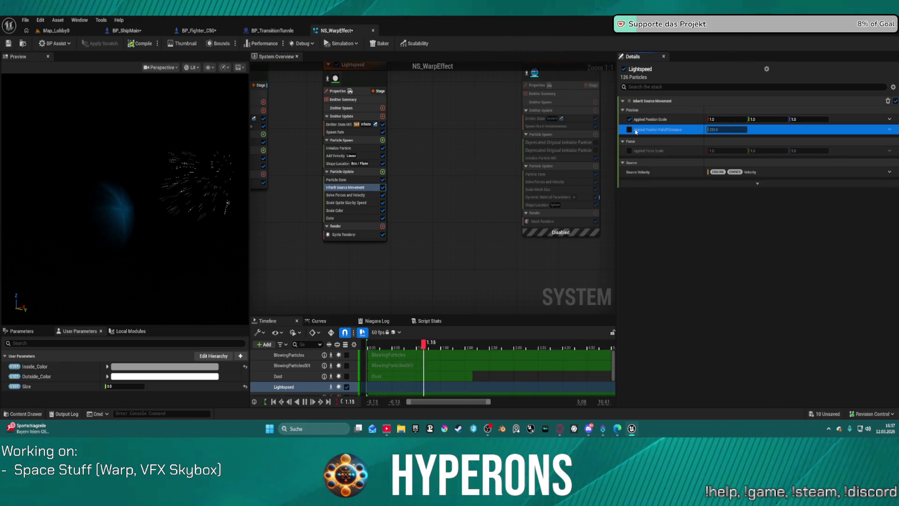
left_click(630, 130)
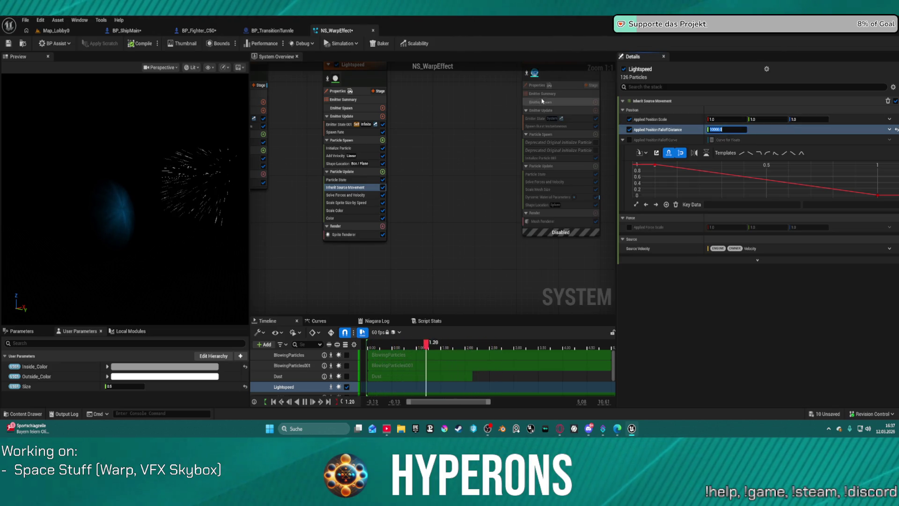
left_click(57, 30)
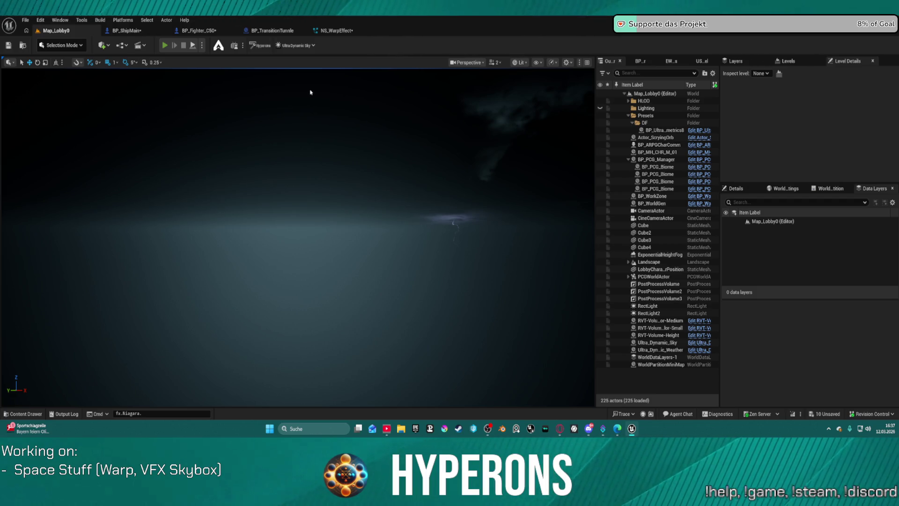
key("alt+p")
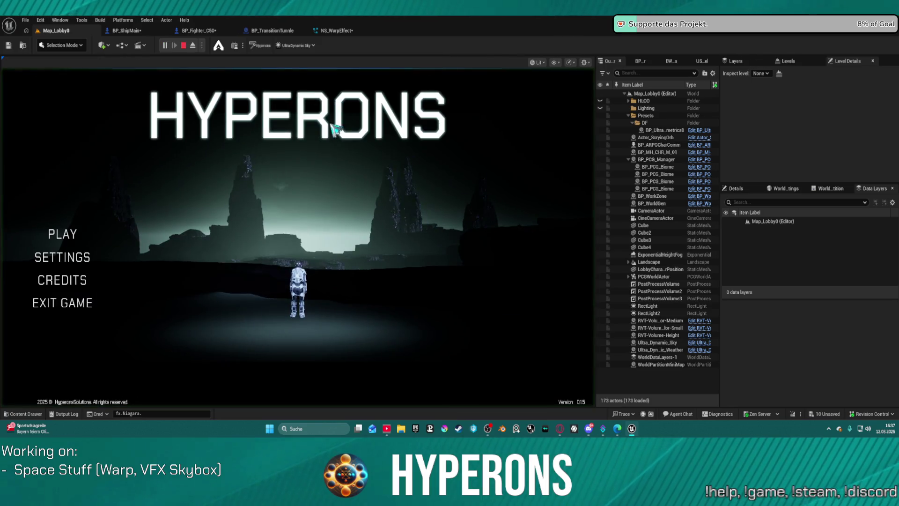
left_click(101, 237)
left_click(230, 215)
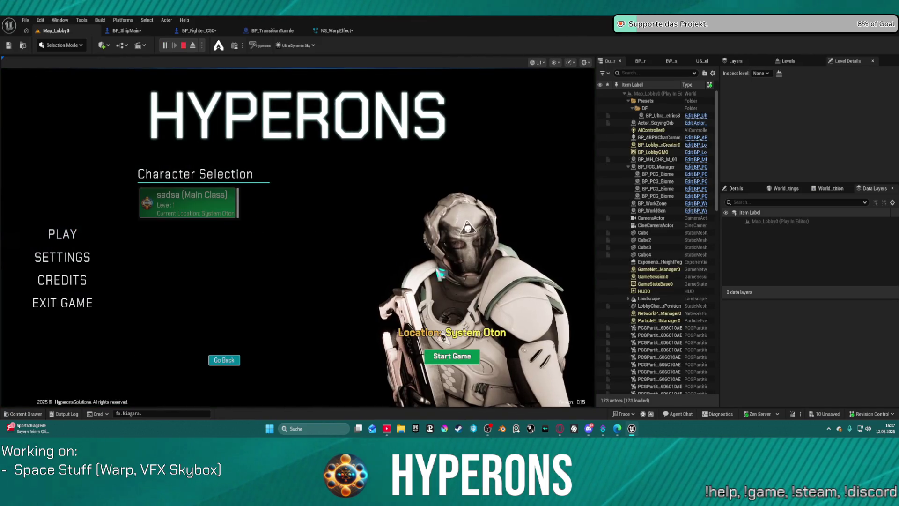
left_click(452, 356)
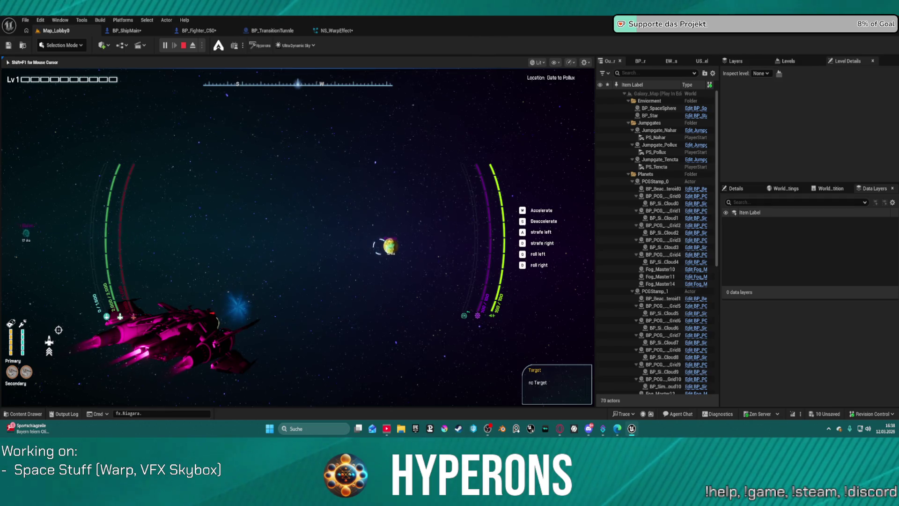
key("Escape")
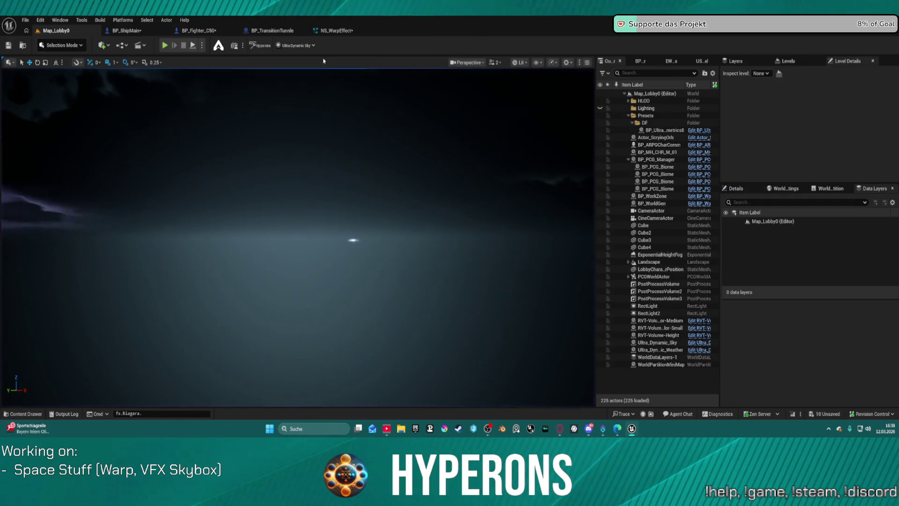
Set Lightspeed's Add Velocity rotation coordinate space to Simulation, keeping rotation mode Default
left_click(333, 31)
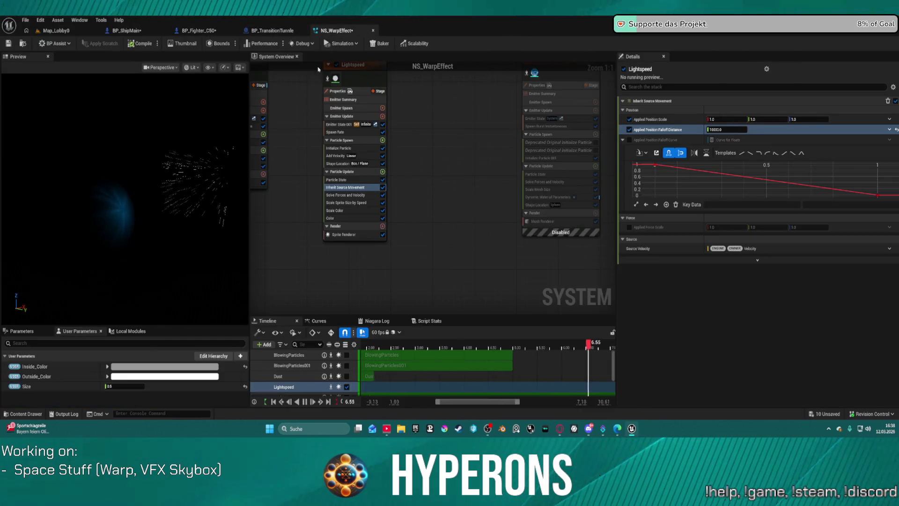
left_click(334, 157)
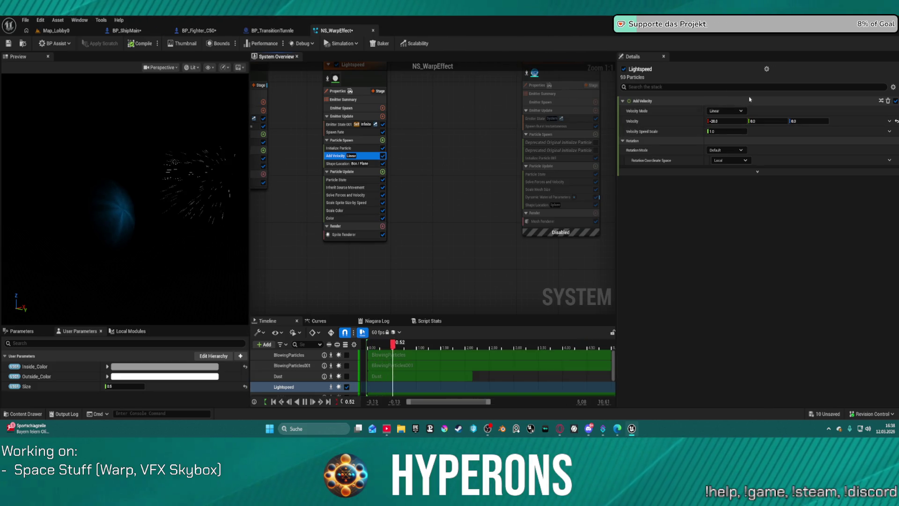
left_click(745, 120)
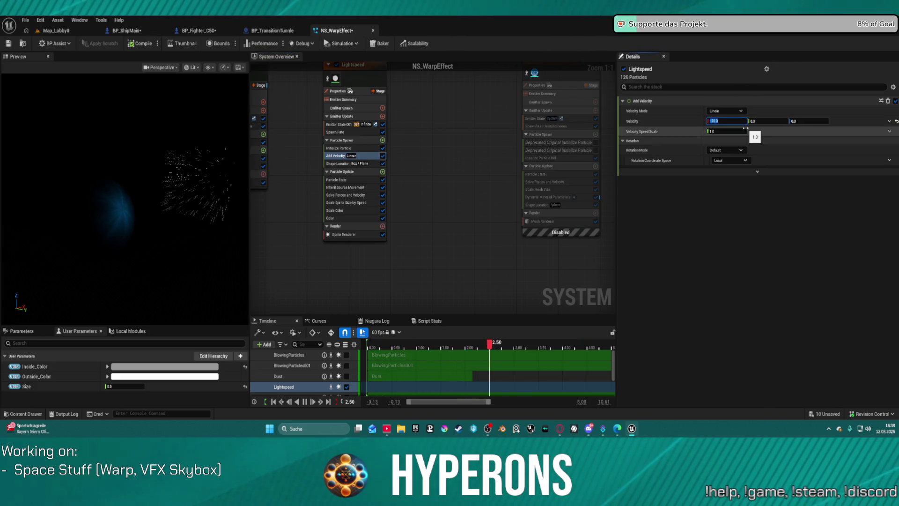
left_click(744, 131)
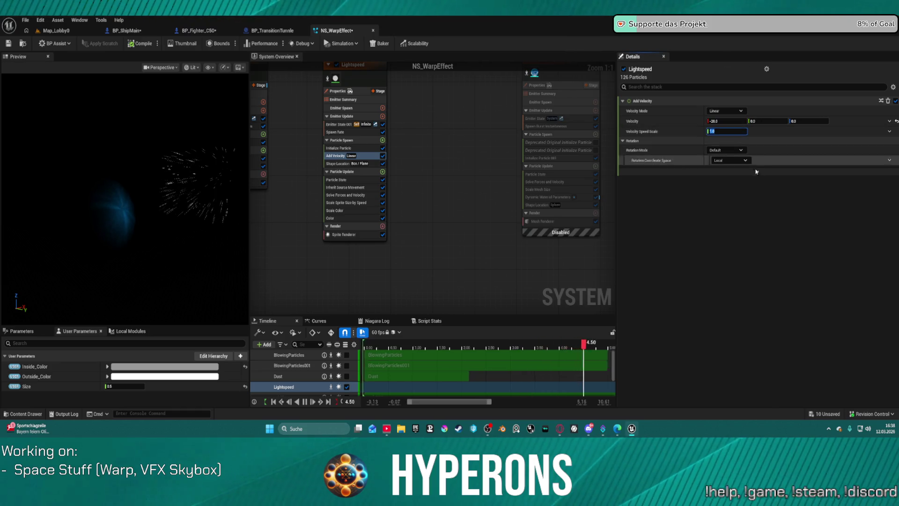
left_click(727, 160)
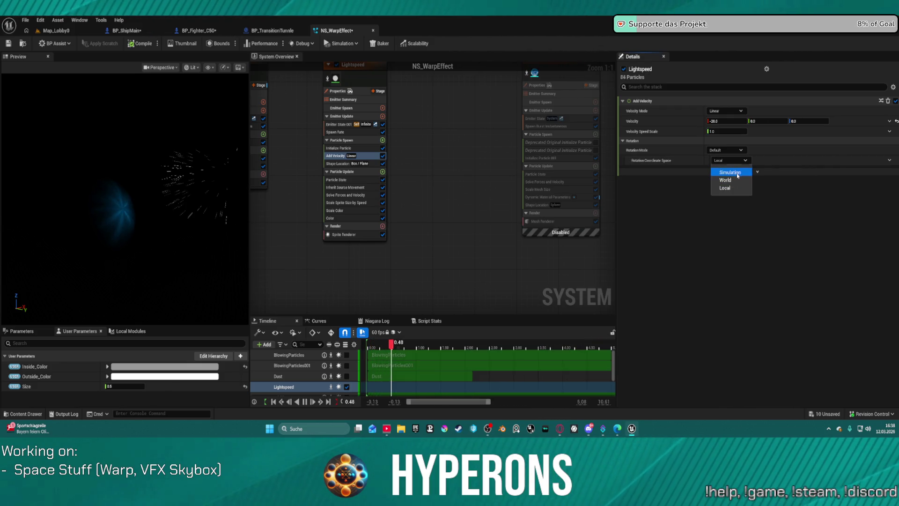
left_click(737, 173)
left_click(738, 150)
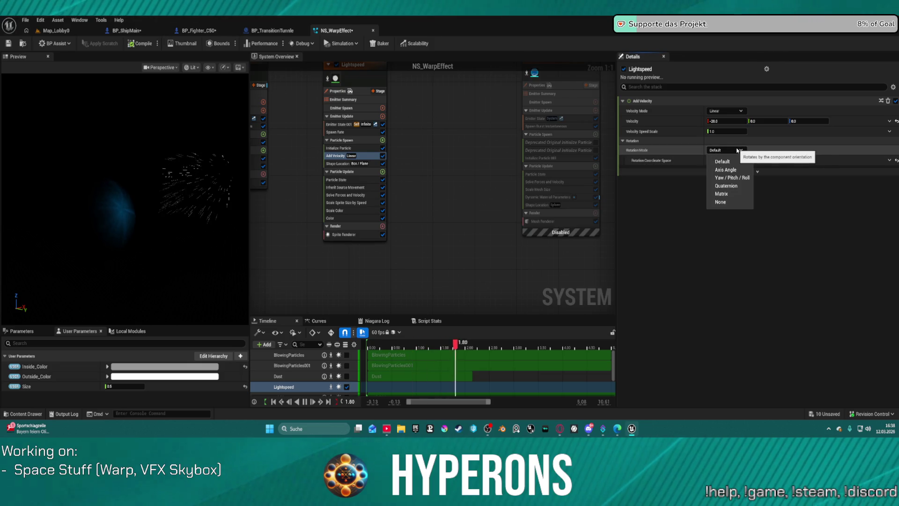
left_click(721, 161)
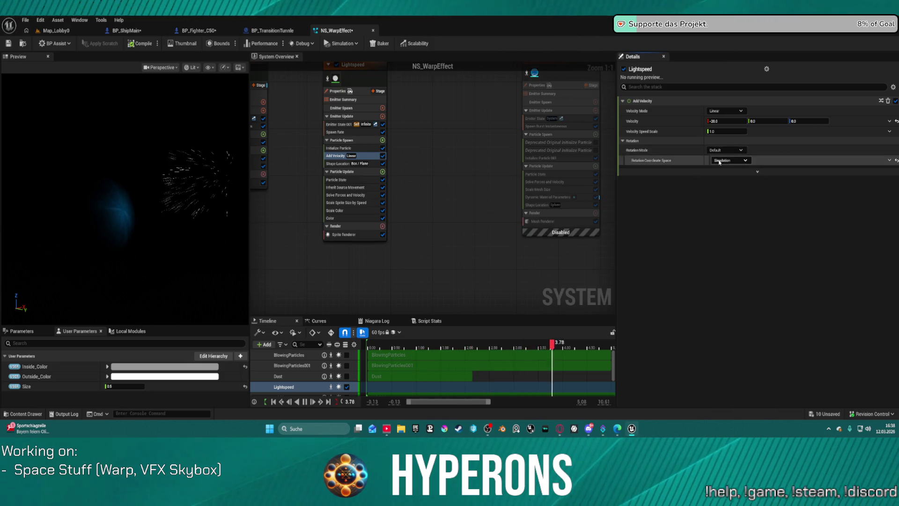
Set Add Velocity's Velocity Speed Scale to 0.0001 and return to Map_Lobby0
left_click(721, 132)
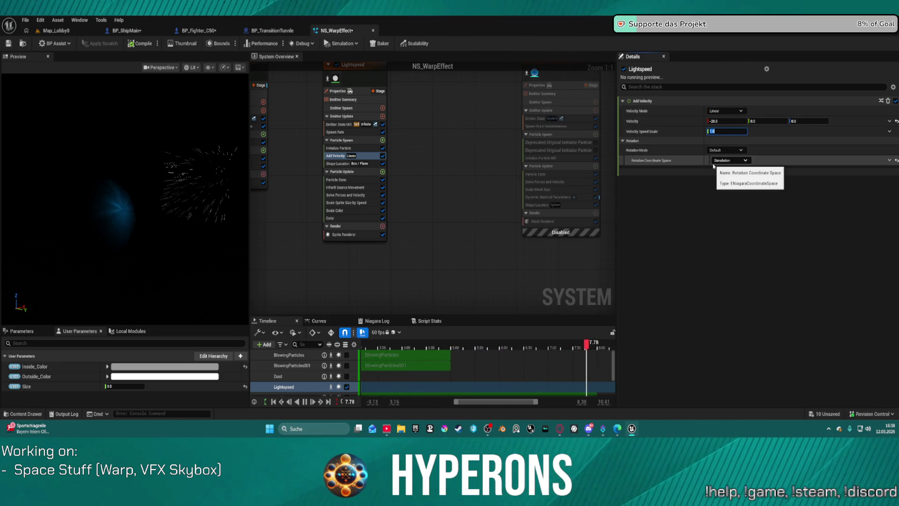
type("0.000")
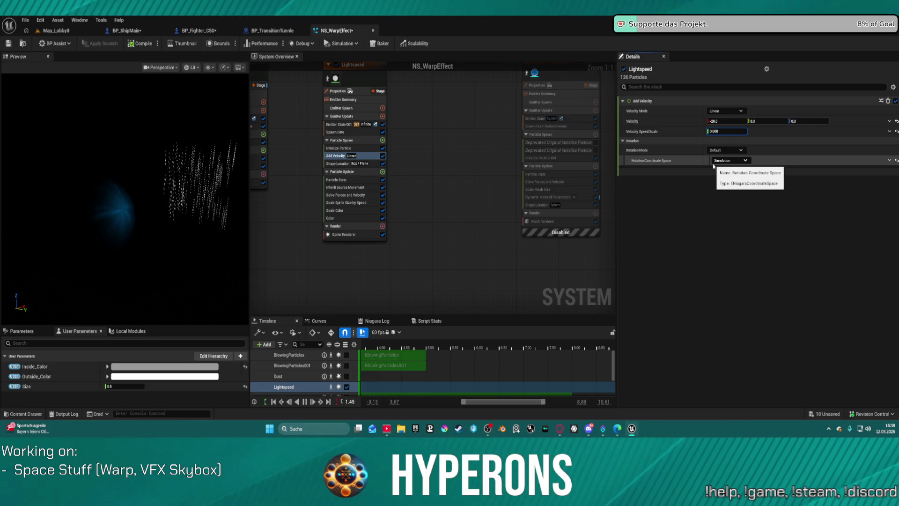
type("1")
key("Return")
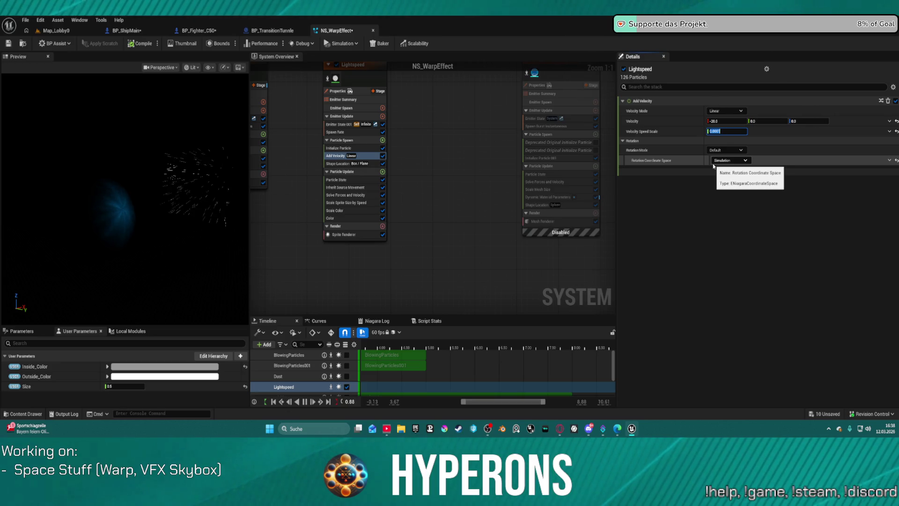
left_click(56, 30)
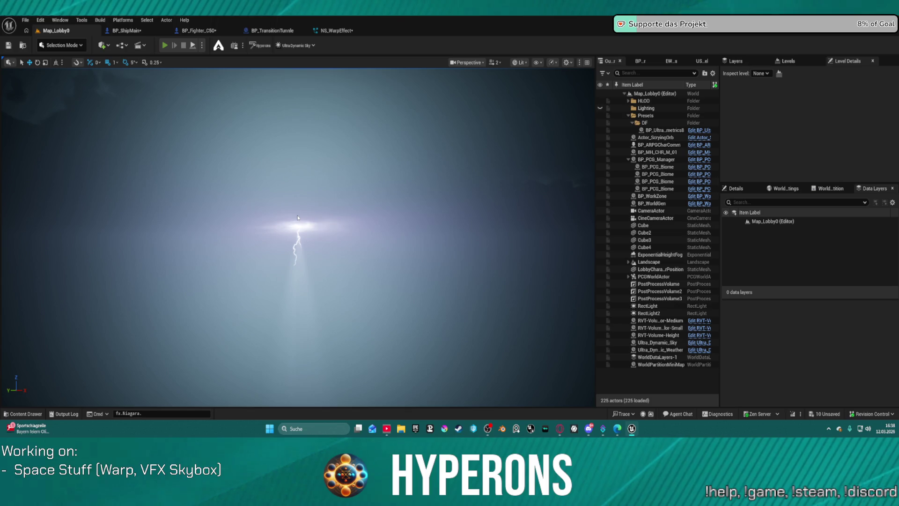
Run an Alt+P play test with the existing character in the galaxy level, then reopen NS_WarpEffect
key("alt+p")
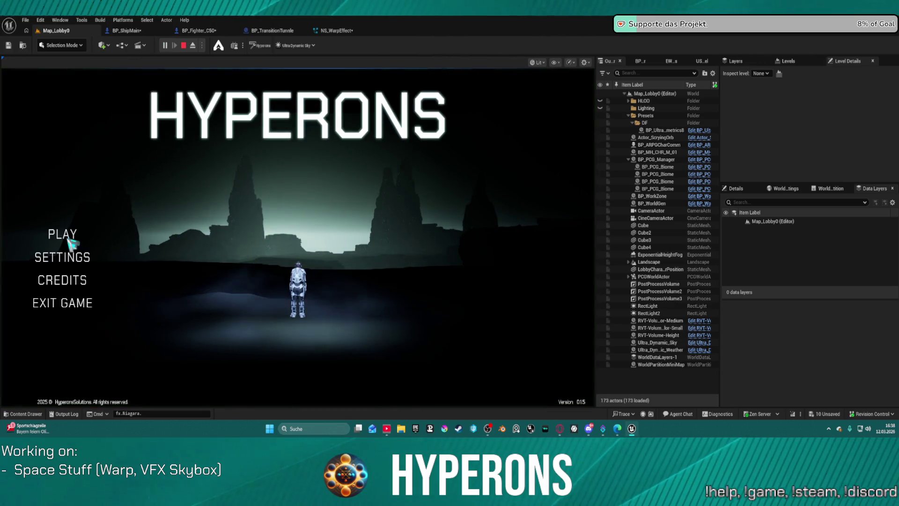
left_click(69, 238)
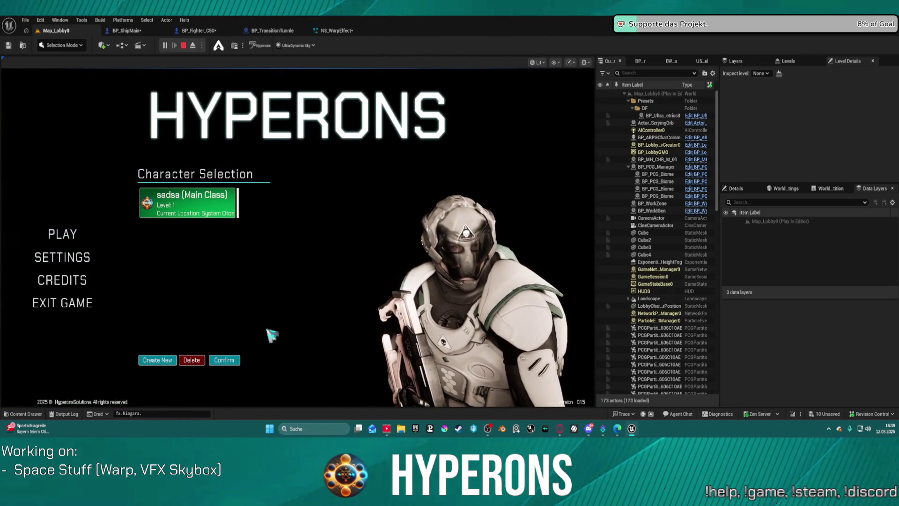
left_click(225, 359)
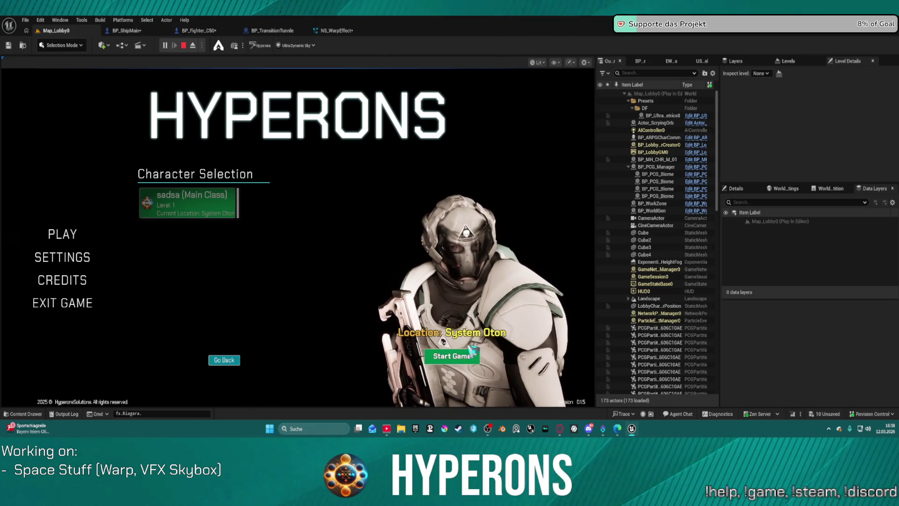
left_click(452, 356)
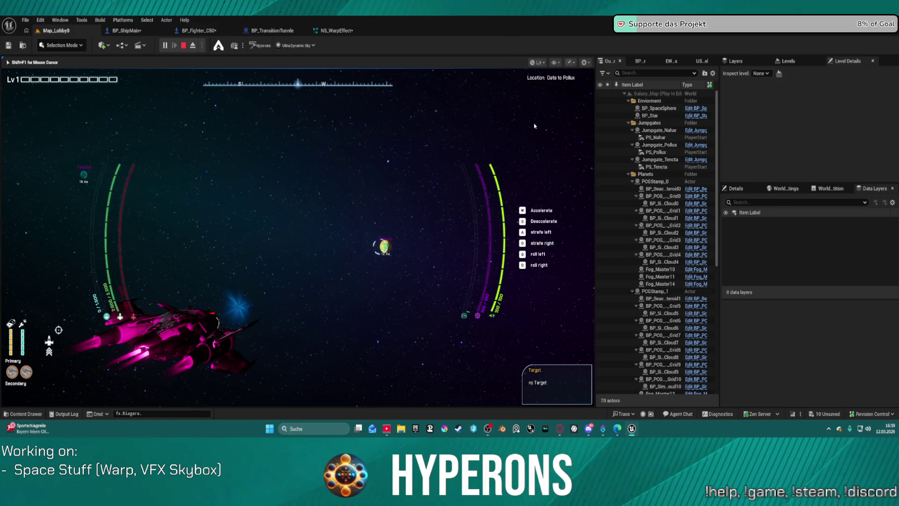
key("Escape")
left_click(334, 32)
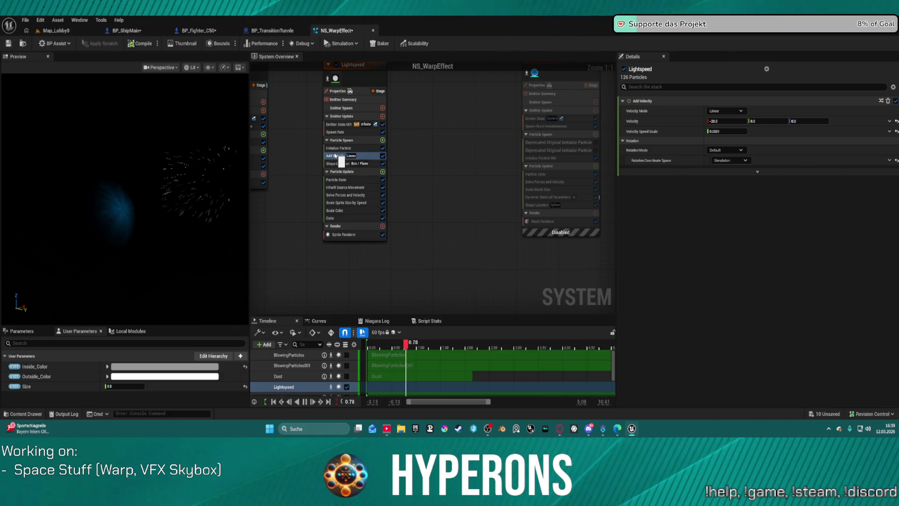
Try moving Inherit Source Movement above Add Velocity, disable Add Velocity, and return to Map_Lobby0
left_click(367, 188)
mouse_move(367, 187)
left_mouse_down()
mouse_move(346, 152)
mouse_move(343, 162)
left_mouse_up()
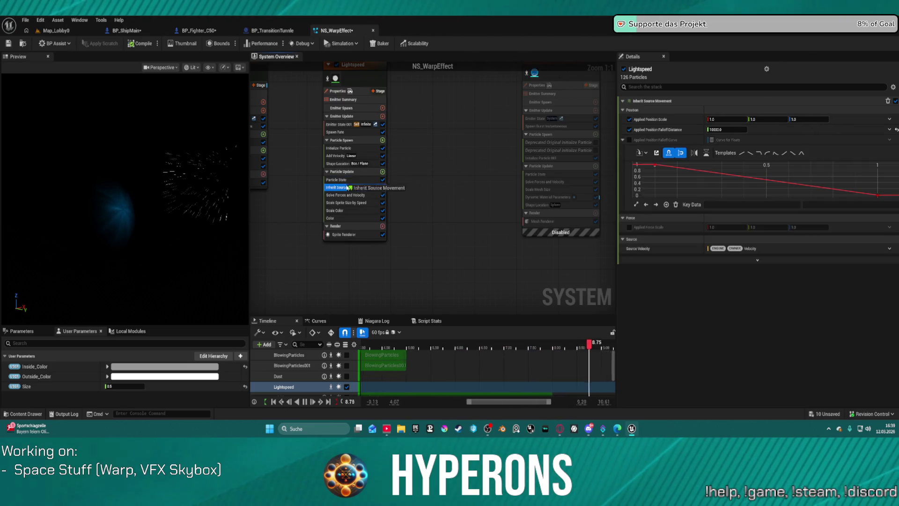
left_click(383, 156)
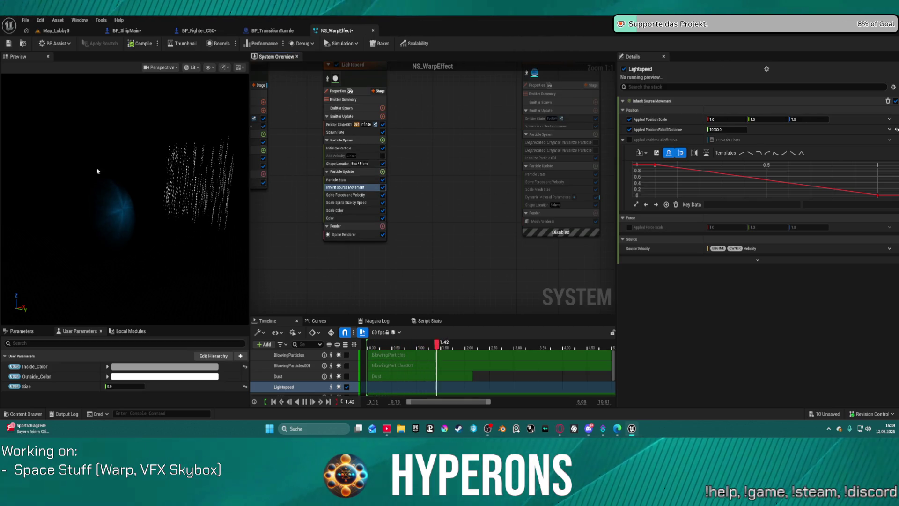
left_click(62, 32)
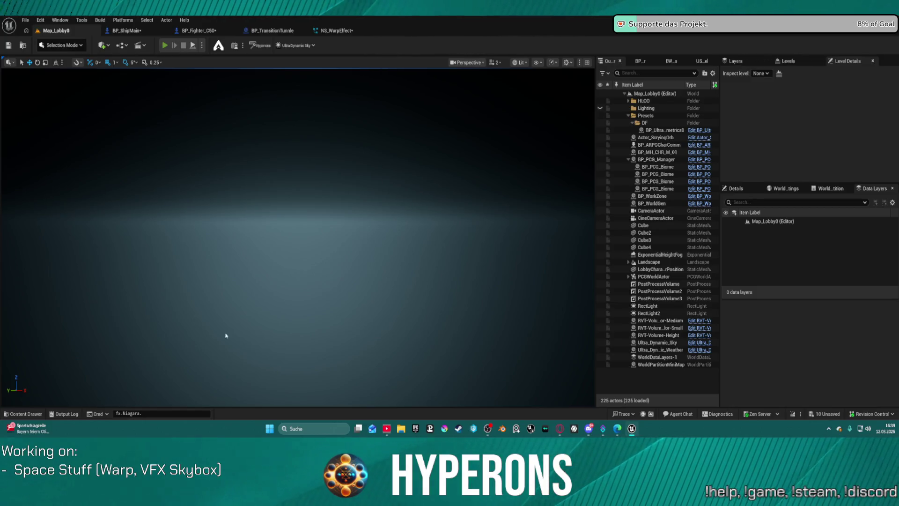
Run an Alt+P play test with the main-class character loading Galaxy_Map, then stop it
key("alt+p")
left_click(63, 234)
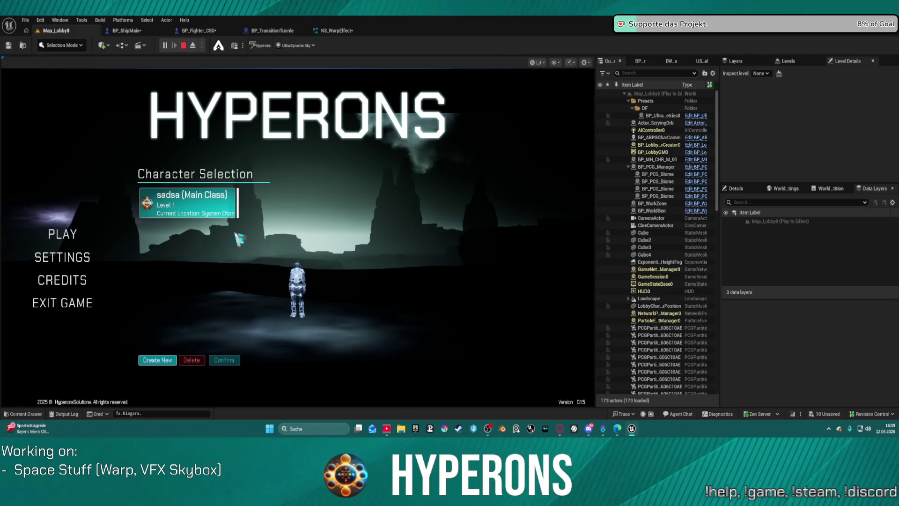
left_click(192, 209)
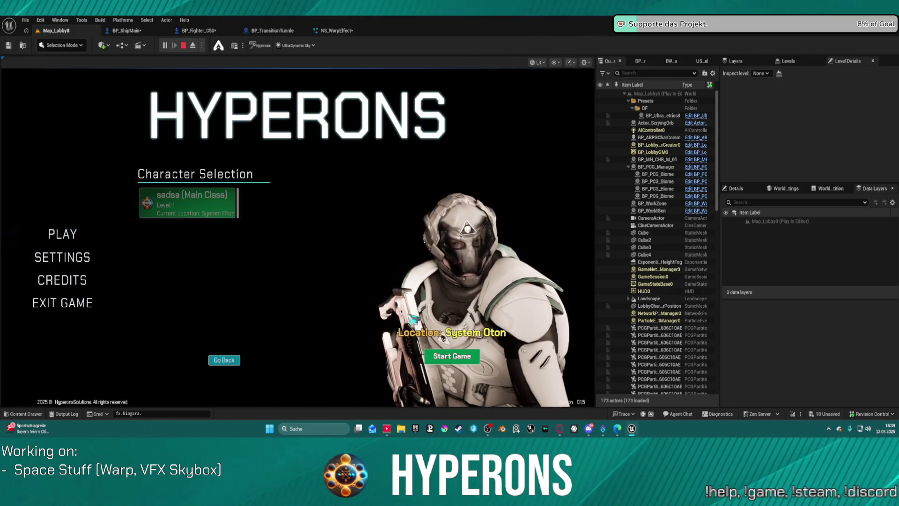
left_click(466, 356)
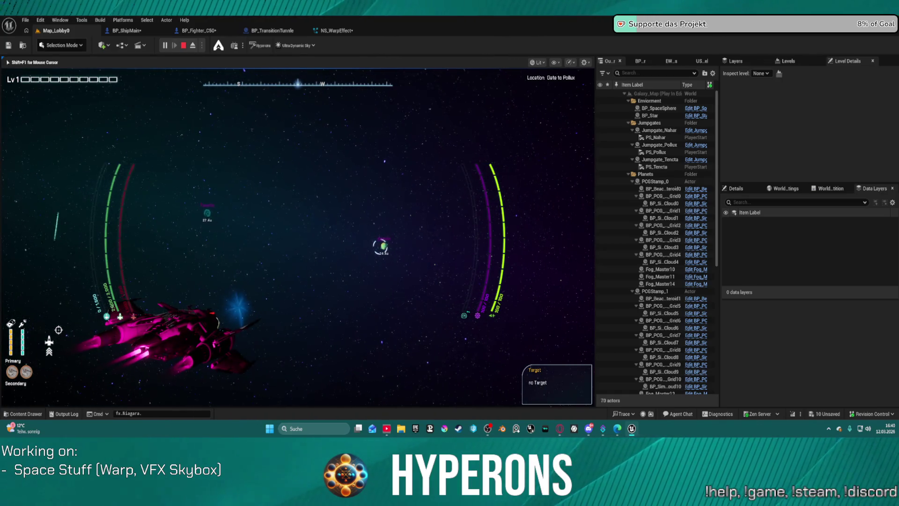
key("Escape")
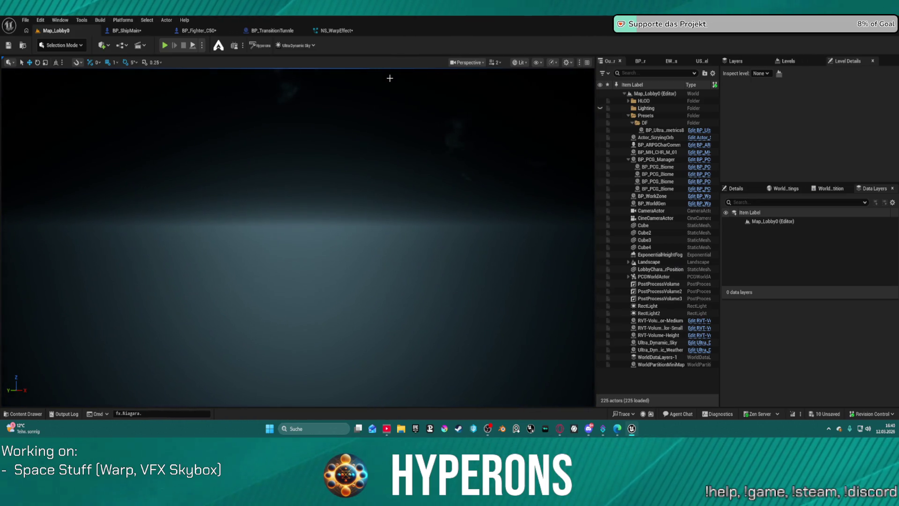
Review BP_ShipMain's Warp Procedure graph, then go back to NS_WarpEffect
left_click(141, 31)
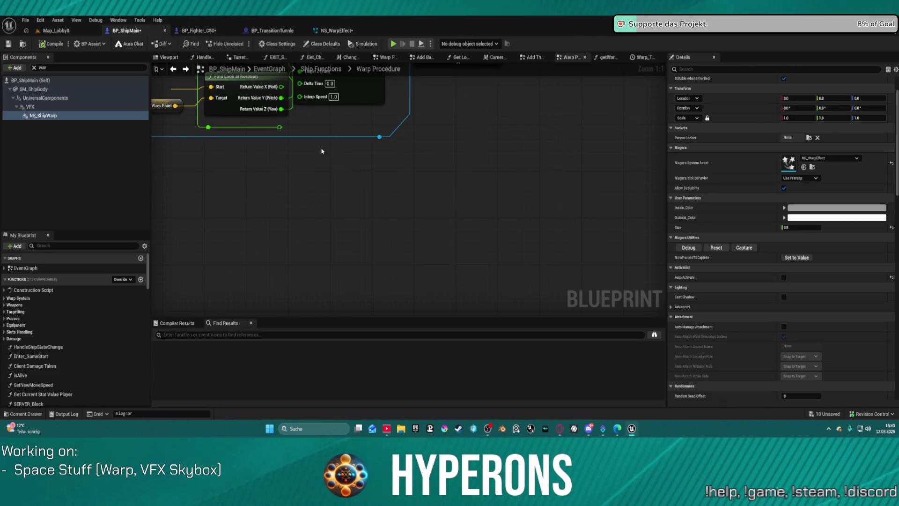
scroll(447, 206, "down", 4)
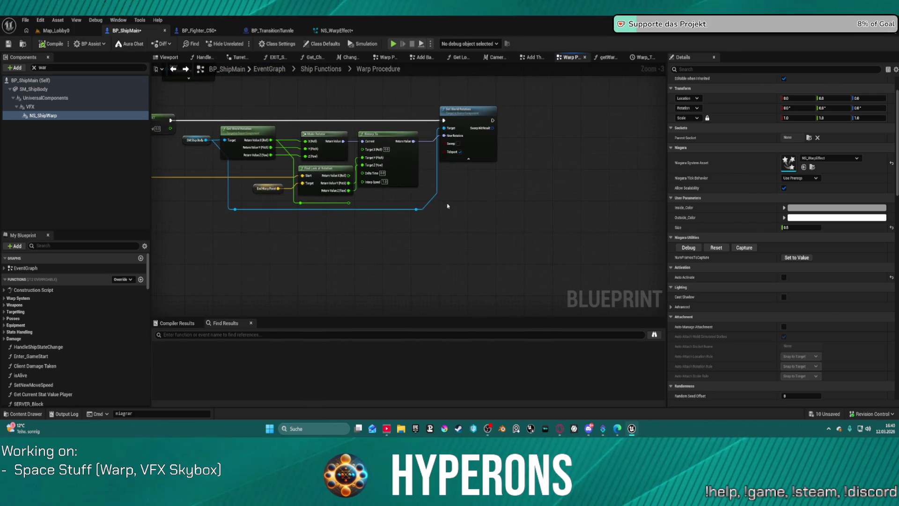
left_click(336, 30)
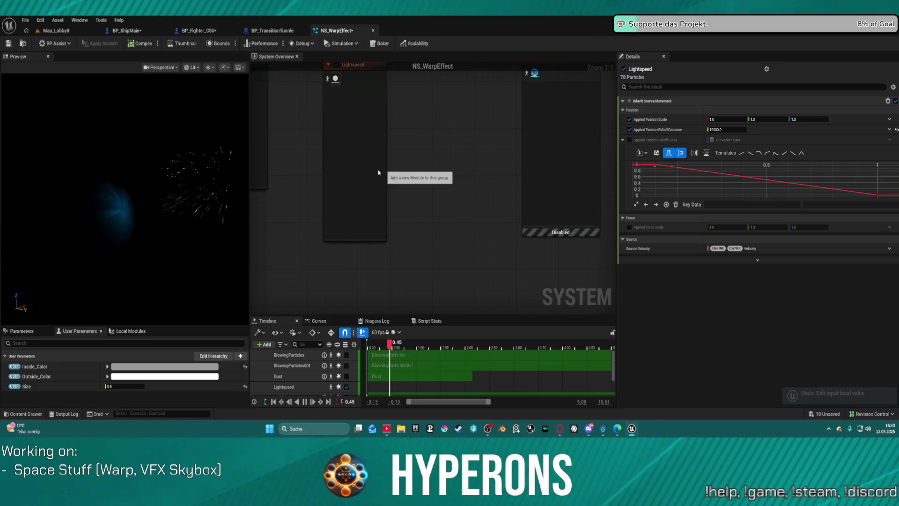
Keep Lightspeed's Add Velocity in Linear mode and set its Velocity Speed Scale to 100
left_click(335, 156)
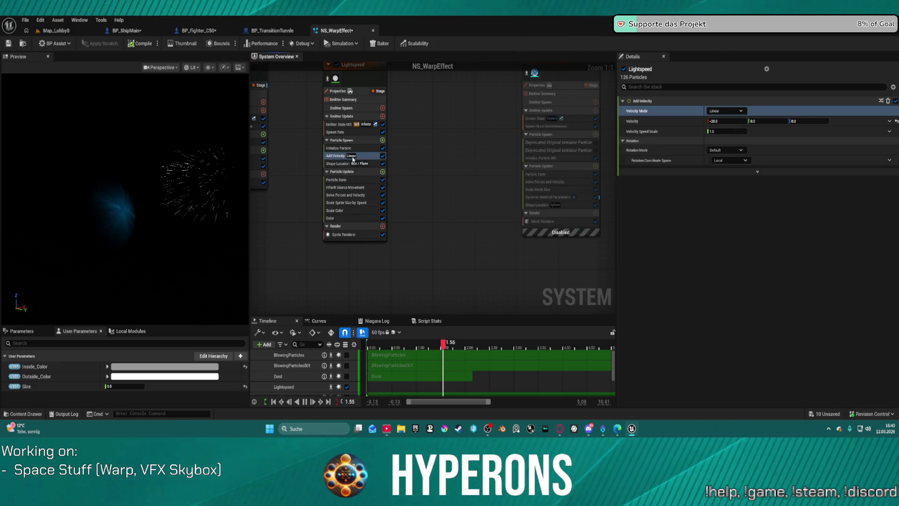
left_click(707, 111)
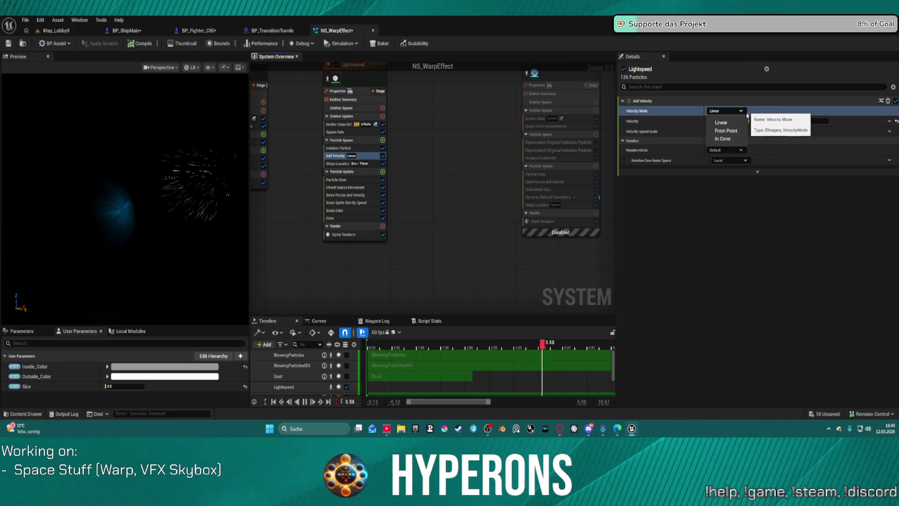
left_click(727, 130)
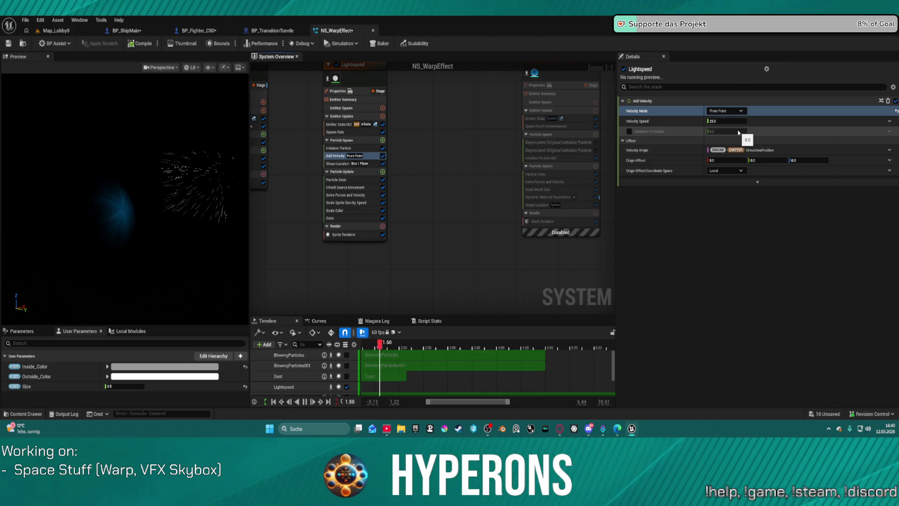
left_click(736, 111)
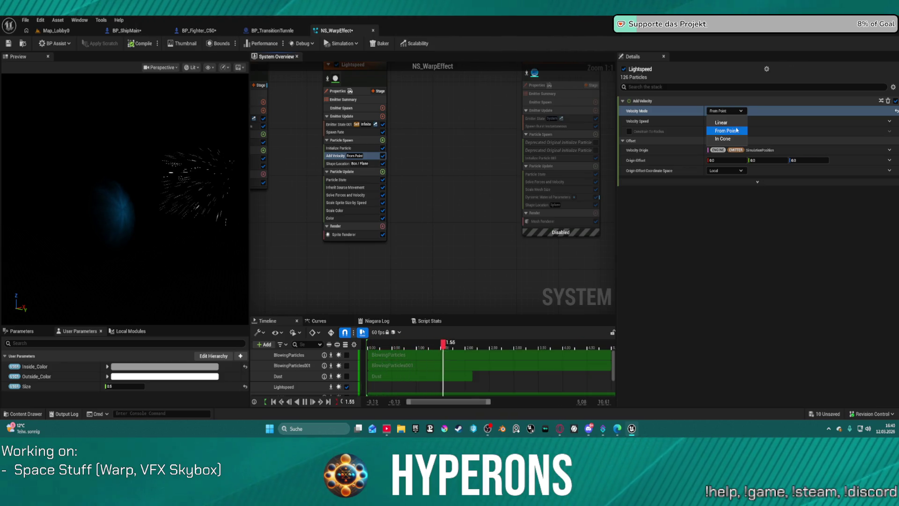
left_click(737, 124)
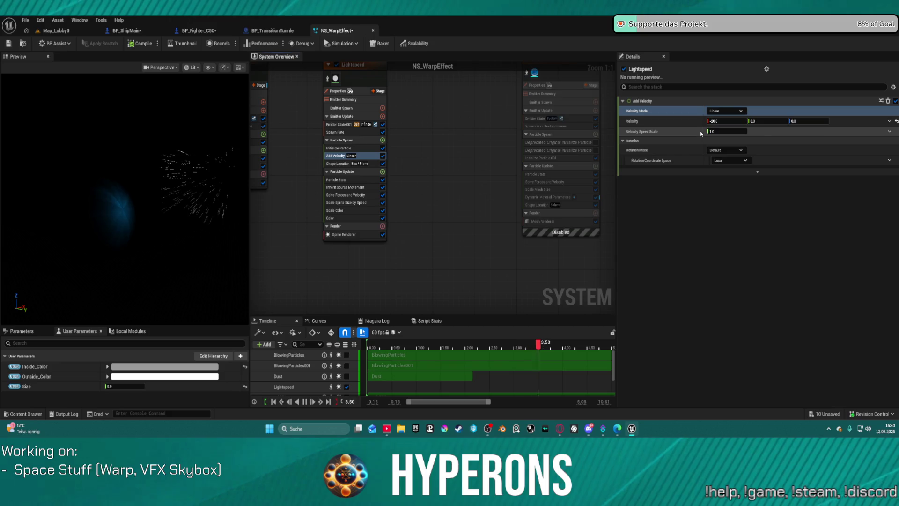
left_click(725, 132)
type("200")
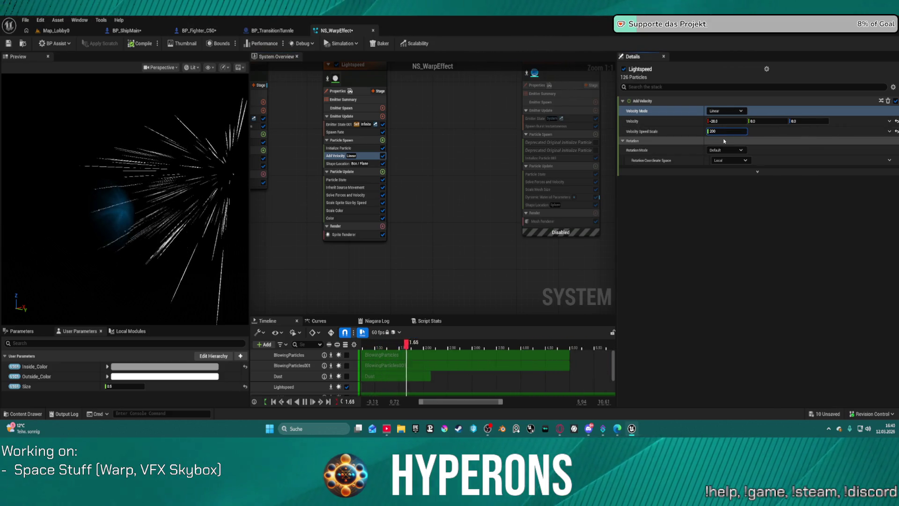
type("10")
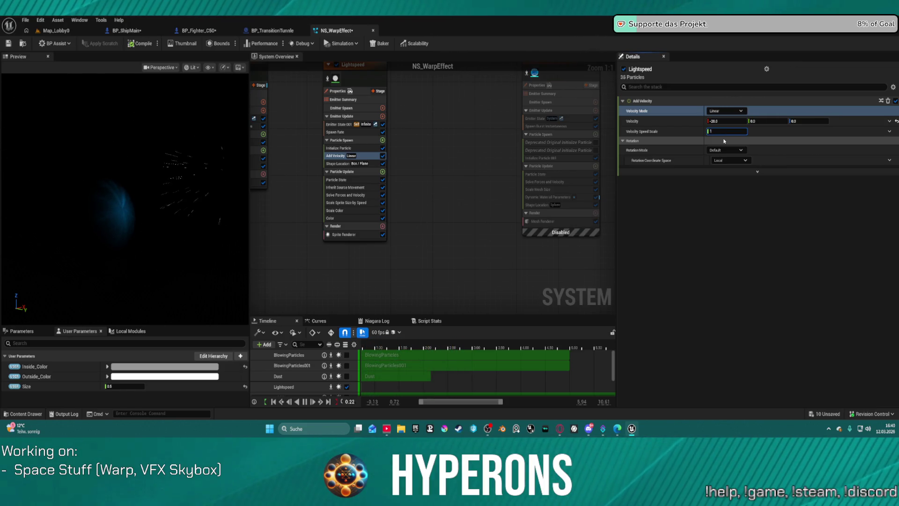
key("Return")
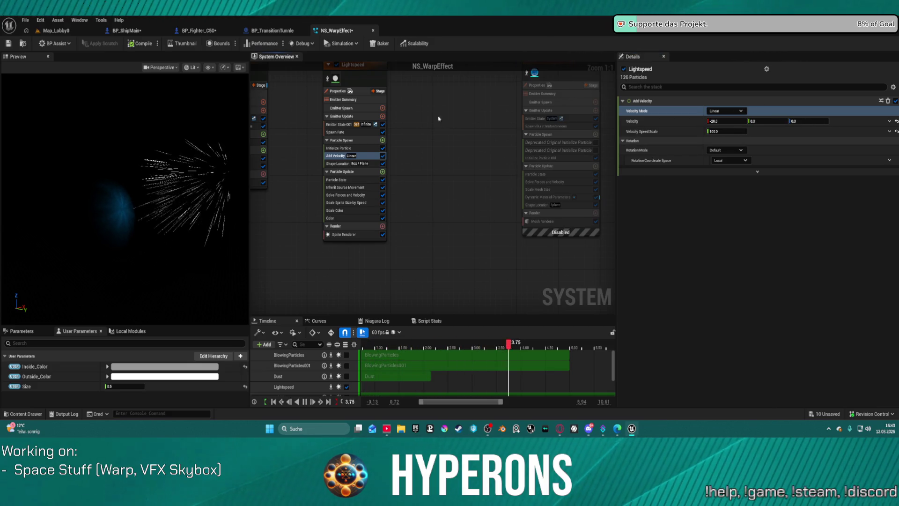
Delete the Lightspeed emitter from NS_WarpEffect
left_click(379, 82)
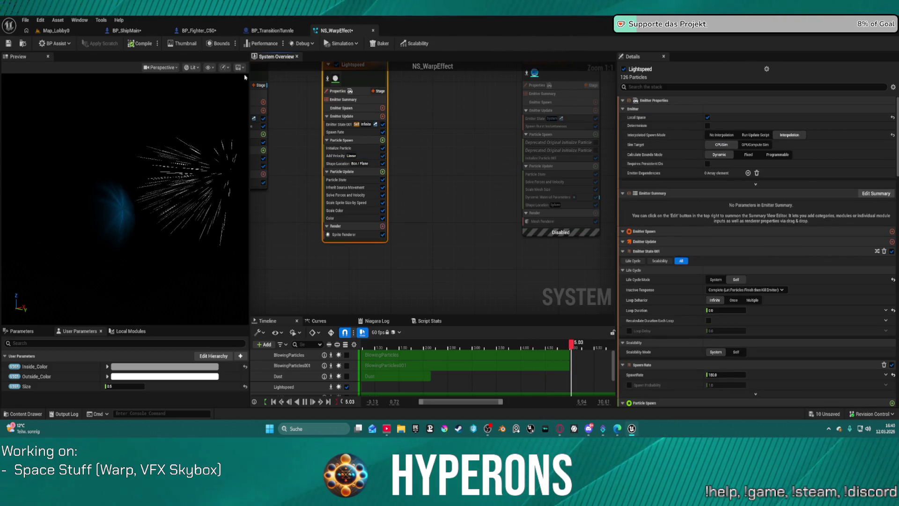
key("Delete")
key("ctrl+space")
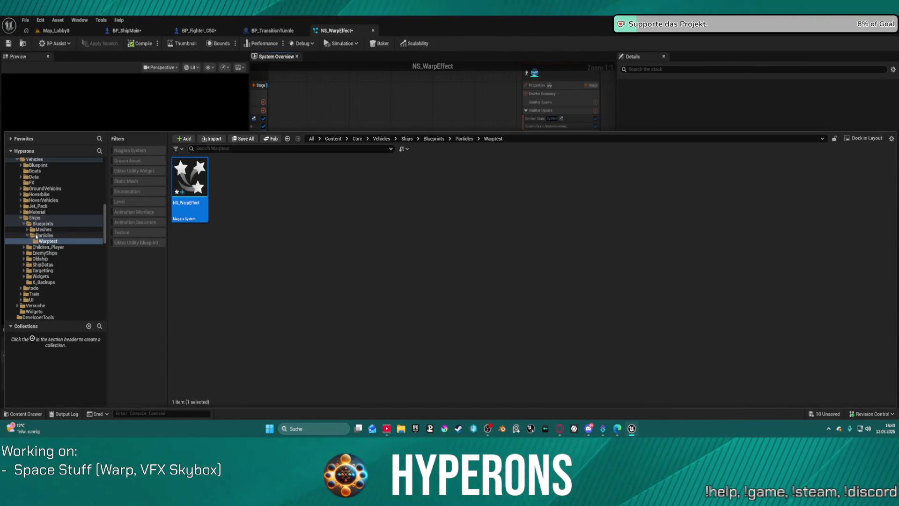
Take the Lightspeed emitter from Particles/FX_ShipWarp2, then return to the NS_WarpEffect tab
left_click(44, 235)
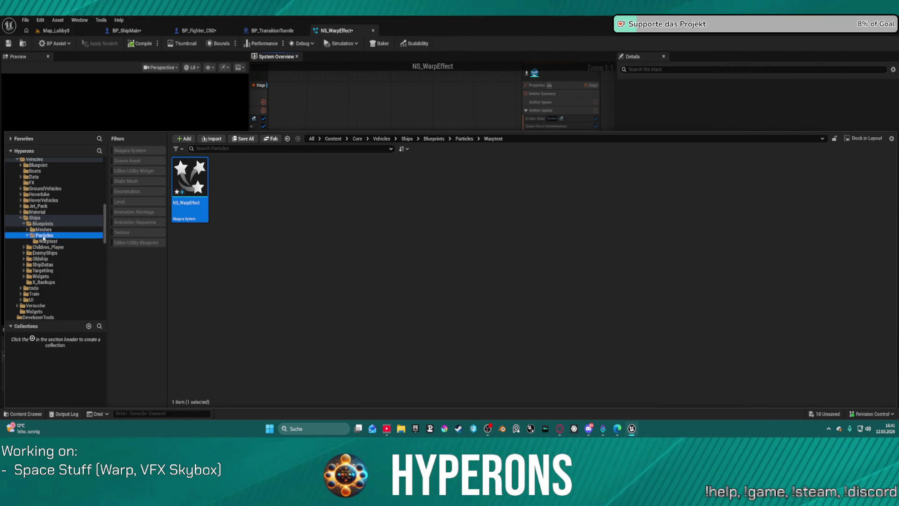
left_click(580, 173)
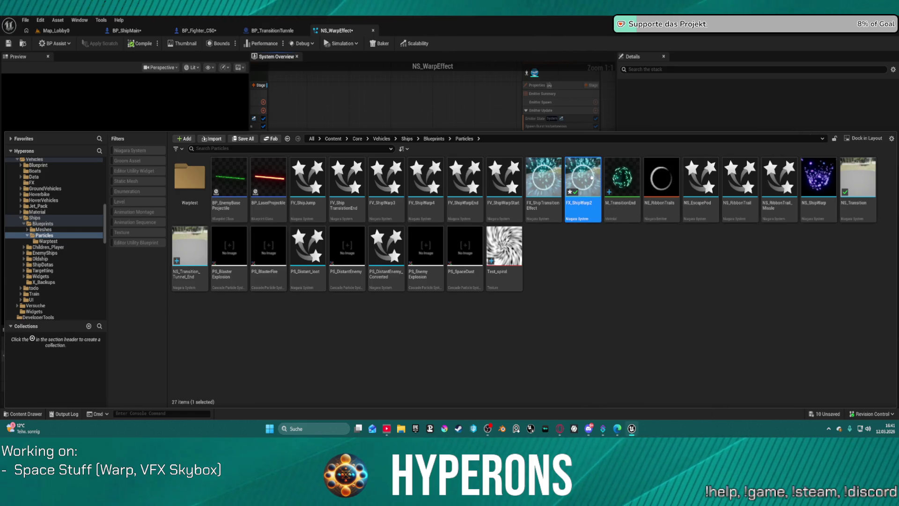
double_click(592, 176)
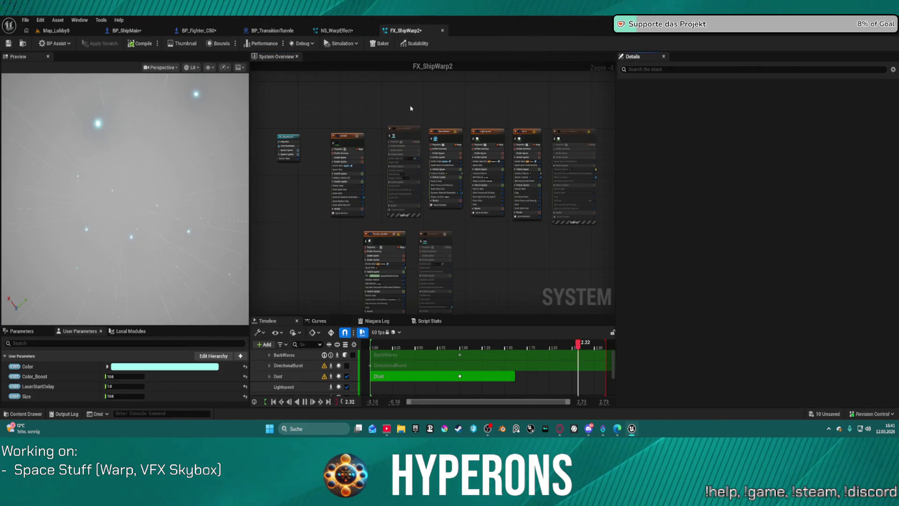
left_click(484, 138)
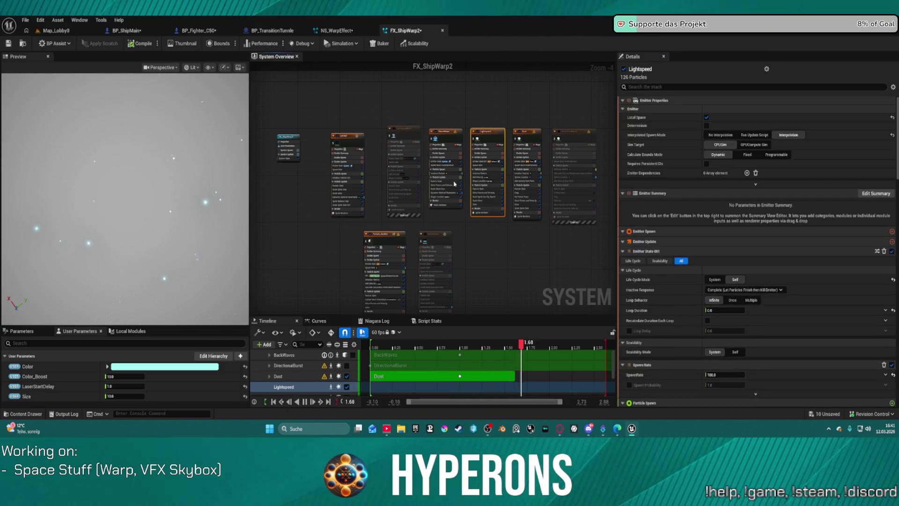
left_click(351, 30)
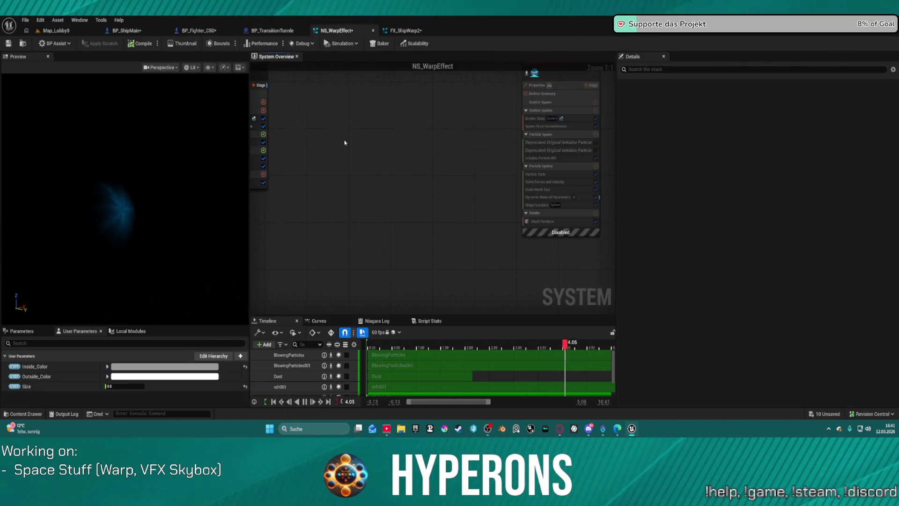
Paste the Lightspeed emitter into NS_WarpEffect and set its velocity to X -20, Z 0
key("ctrl+v")
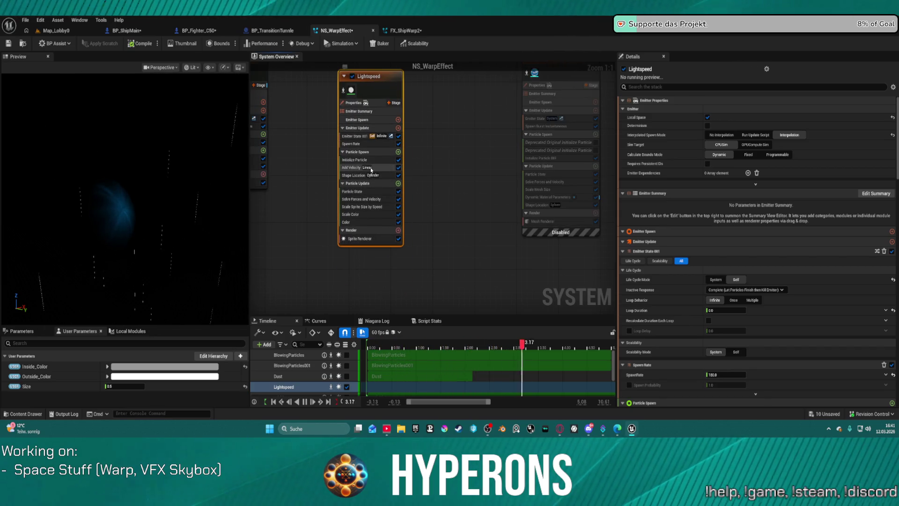
left_click(358, 168)
left_click(721, 121)
type("-")
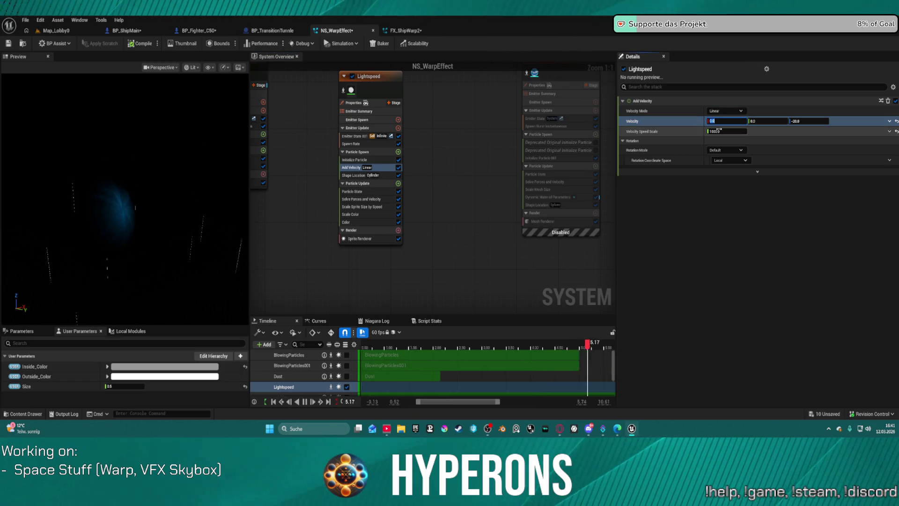
type("20")
key("Return")
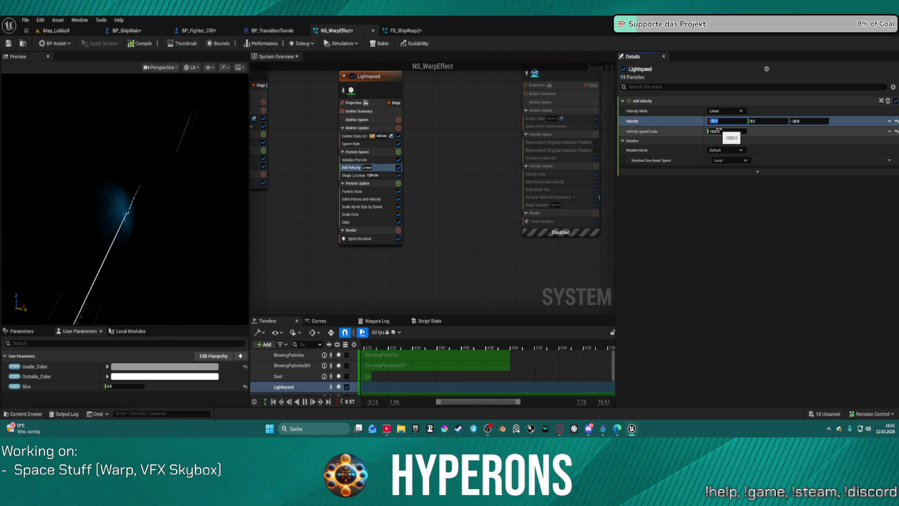
left_click(813, 120)
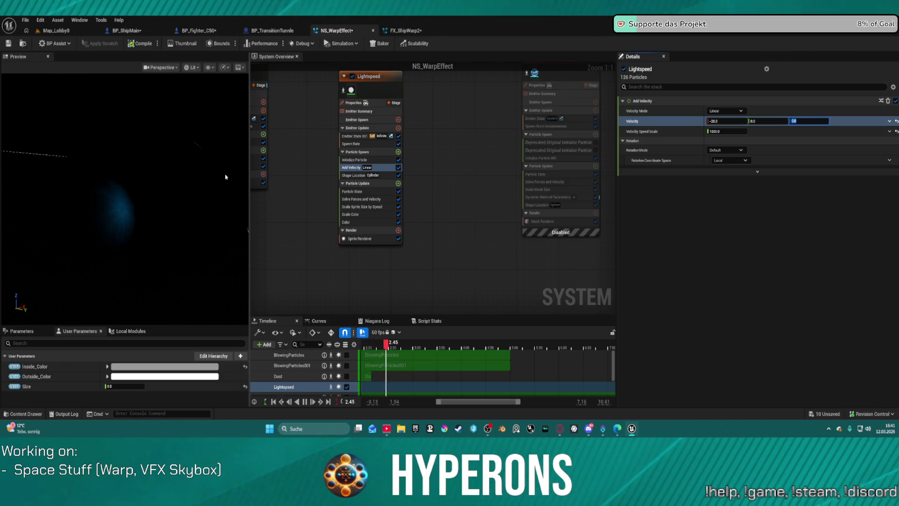
Orbit the preview to inspect the white streaks from several sides
left_click_drag(198, 176, 178, 176)
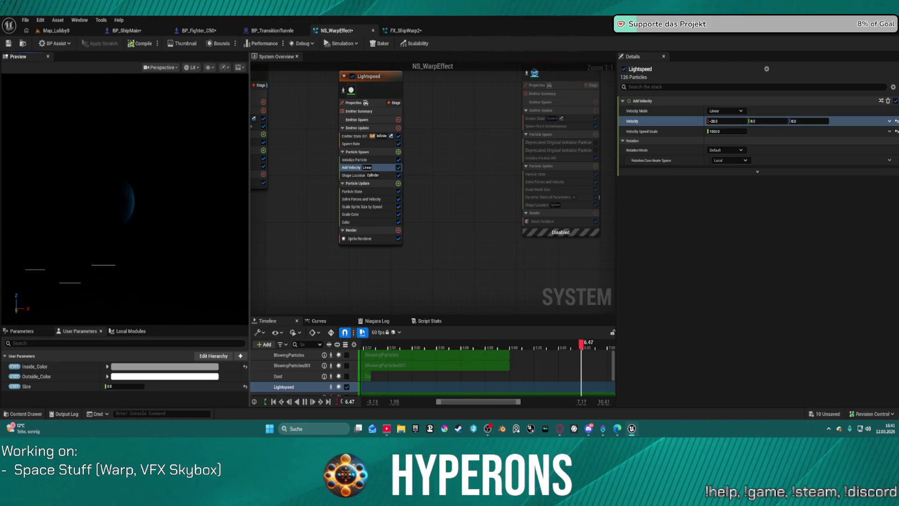
left_click_drag(178, 176, 140, 176)
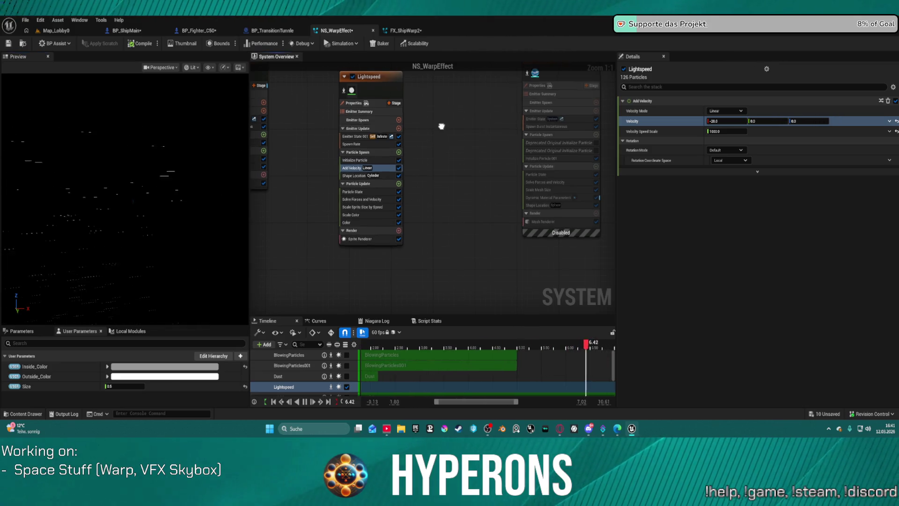
left_click_drag(435, 126, 415, 170)
In Lightspeed's details, change the Add Velocity speed scale from 1000 to 600
left_click(348, 134)
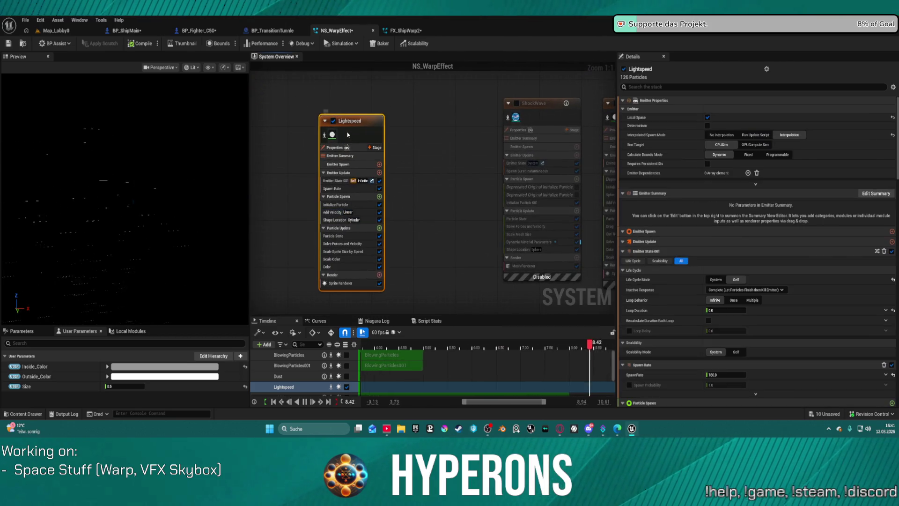
scroll(729, 310, "down", 5)
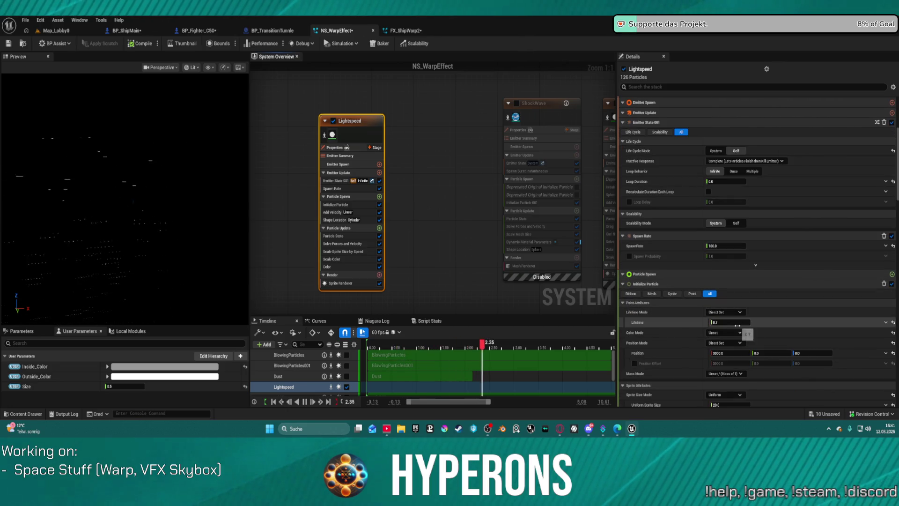
left_click(749, 322)
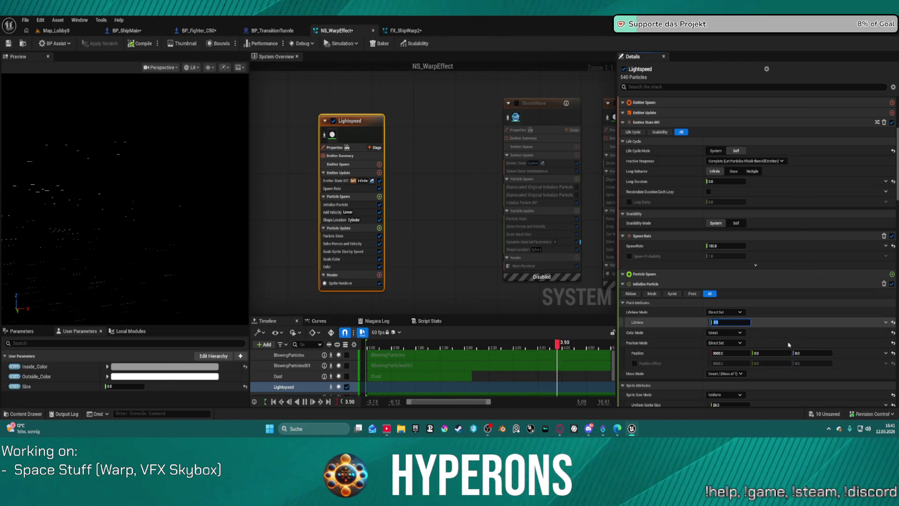
scroll(748, 328, "down", 5)
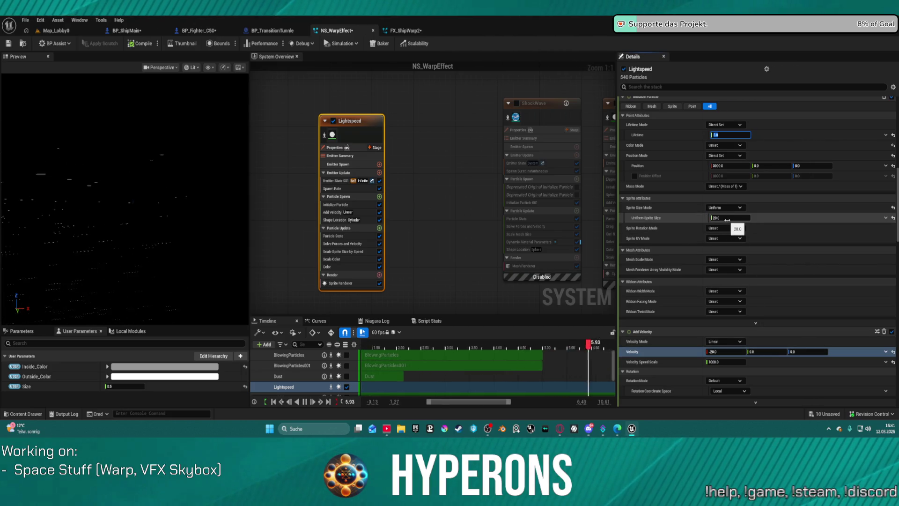
scroll(742, 375, "down", 2)
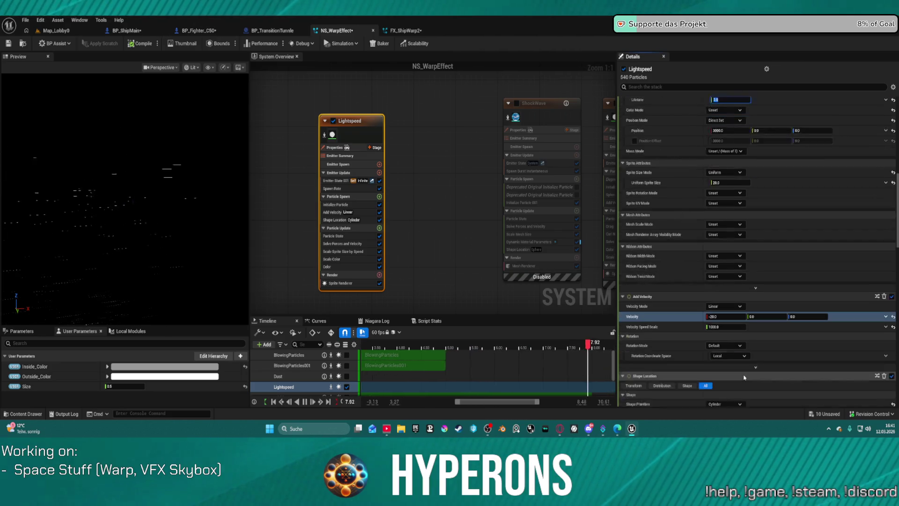
scroll(742, 374, "down", 2)
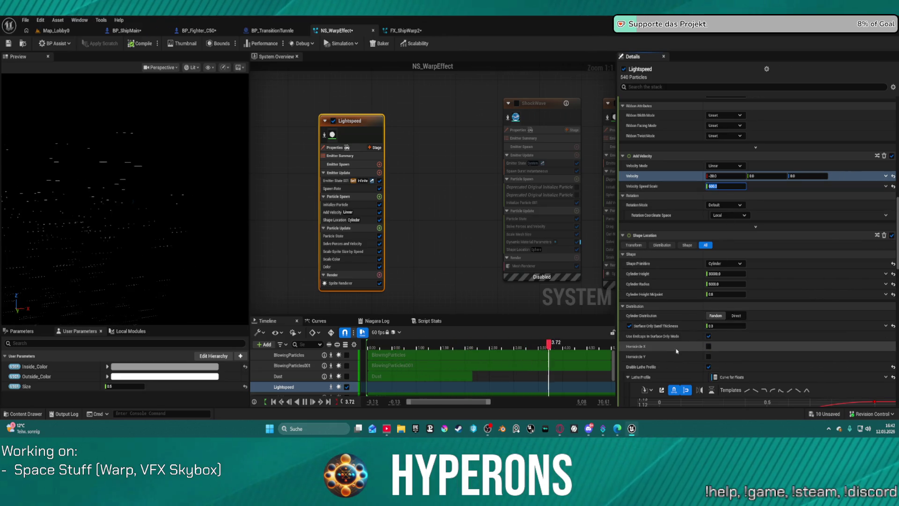
scroll(674, 346, "down", 1)
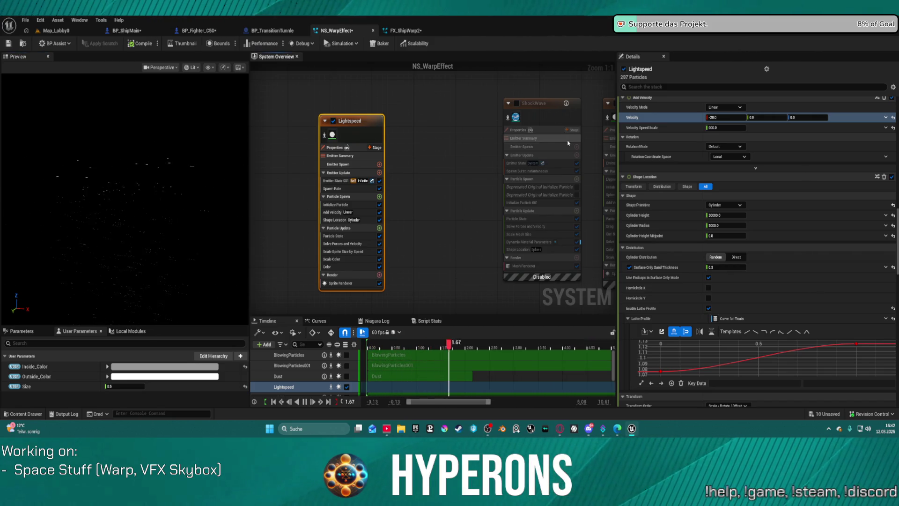
Give the spawn cylinder a Height Midpoint of 0.6 and Height of 6000, then return to Map_Lobby0
left_click(727, 235)
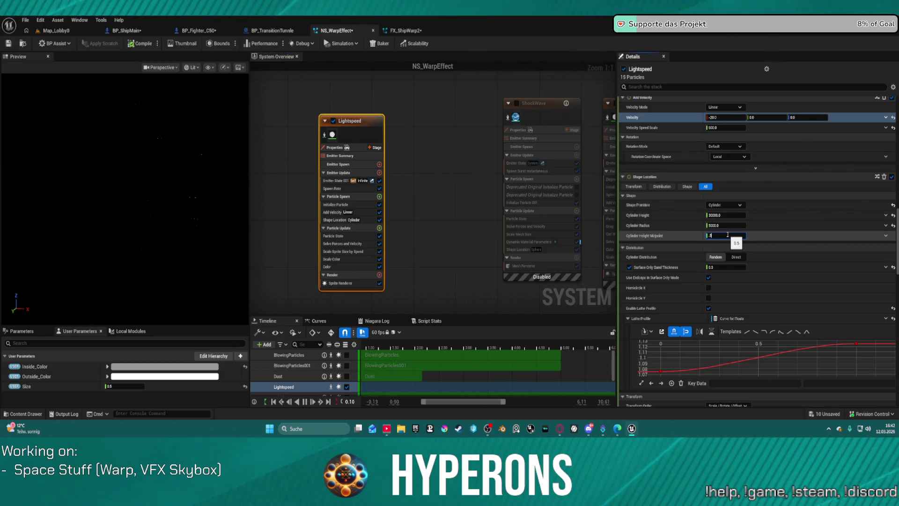
type("0.6")
left_click(736, 214)
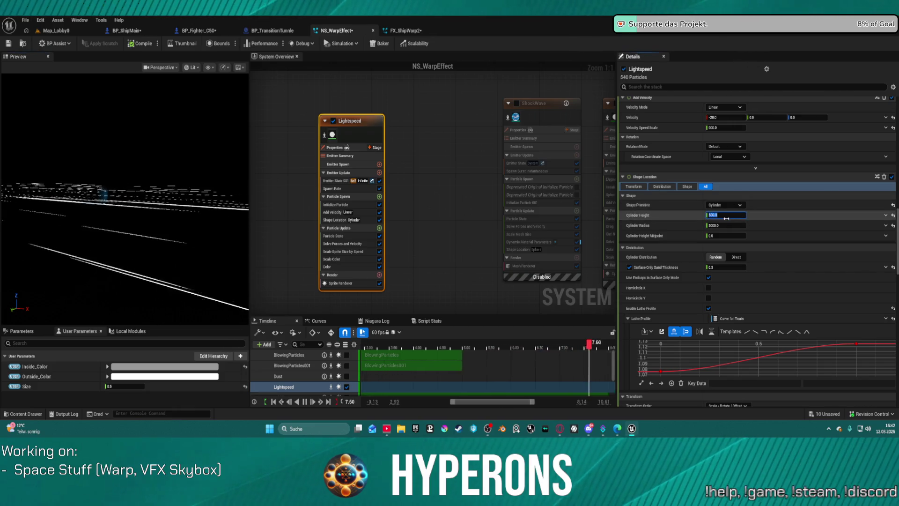
left_click_drag(726, 216, 726, 218)
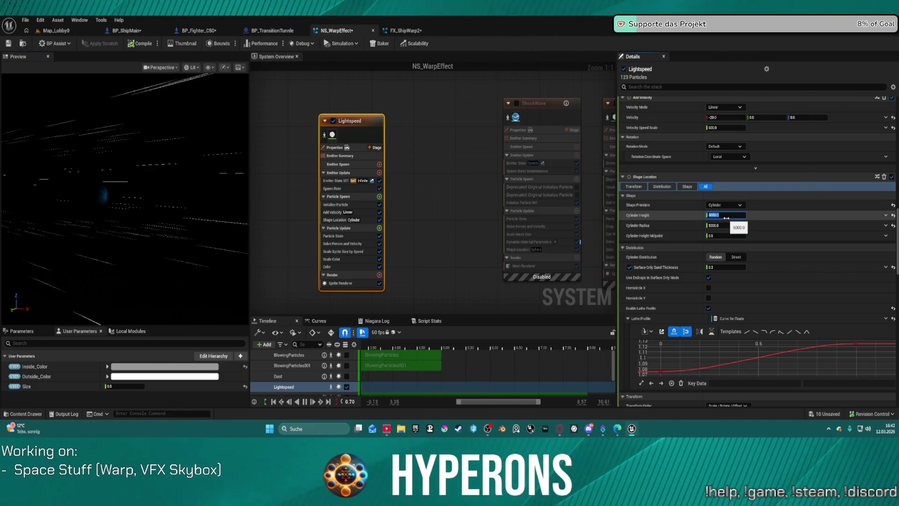
type("0")
key("Return")
left_click(55, 30)
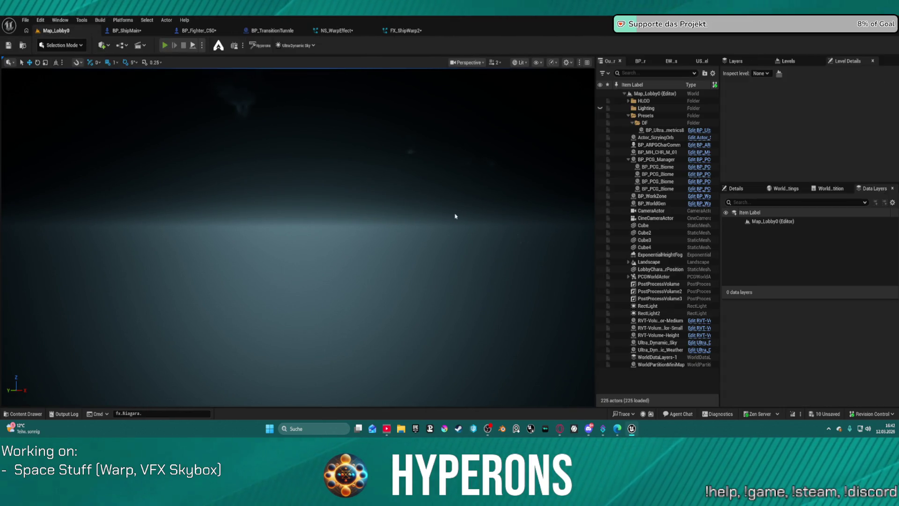
key("alt+p")
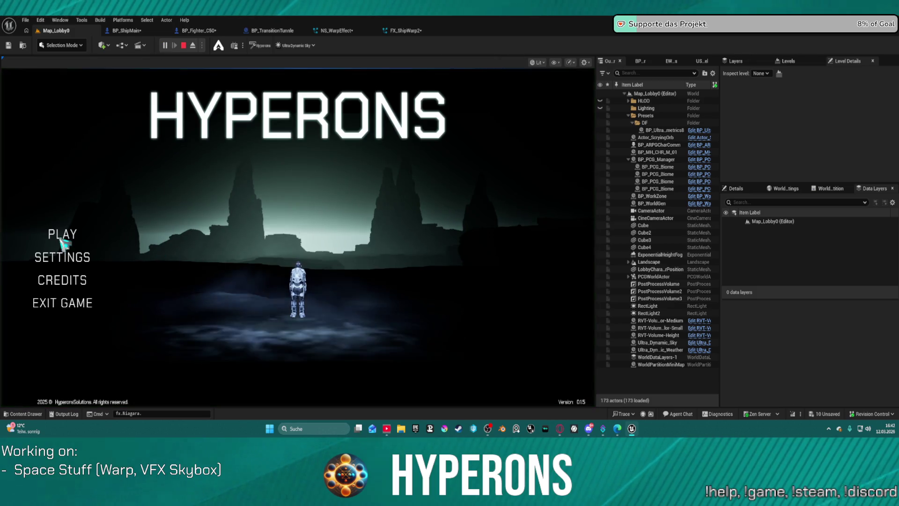
left_click(61, 234)
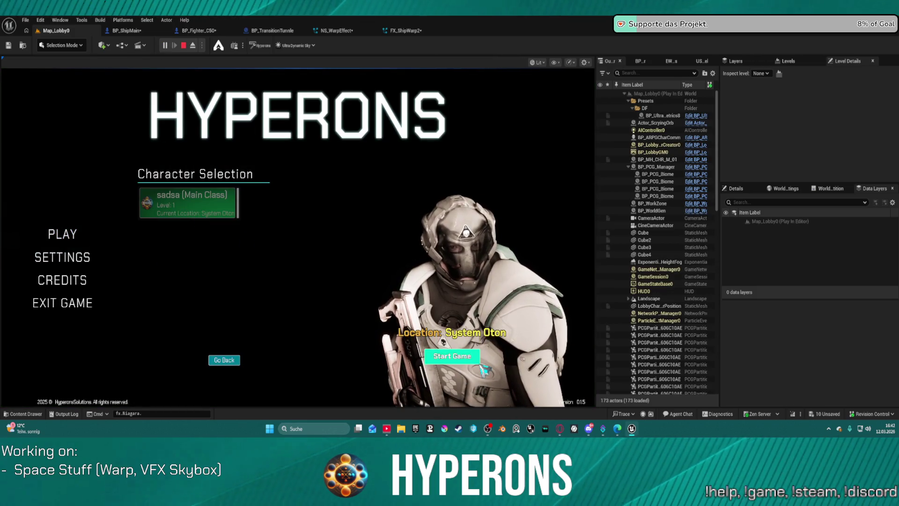
left_click(478, 361)
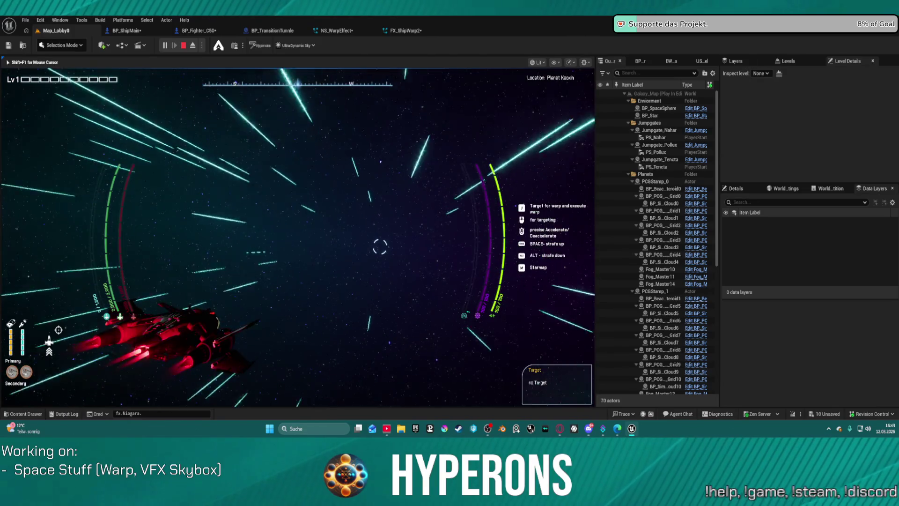
key("Escape")
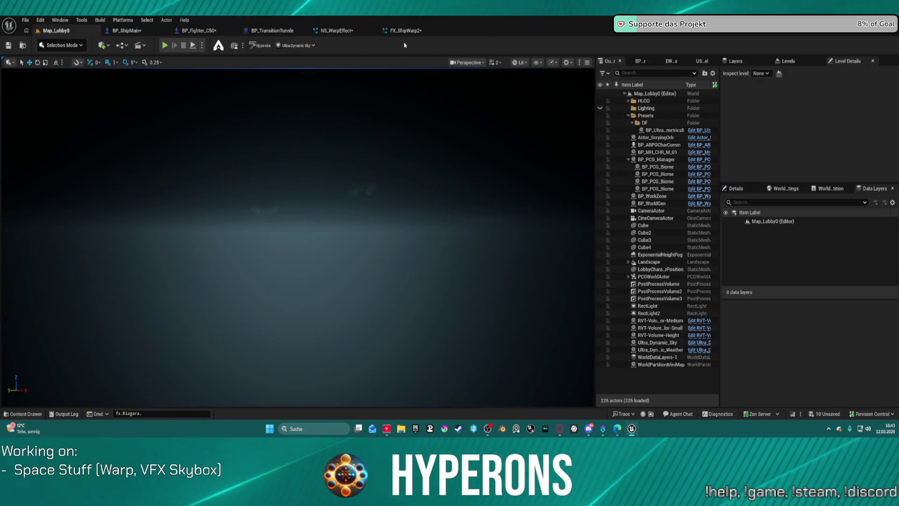
Compare against FX_ShipWarp2's zoomed System Overview, then switch back to NS_WarpEffect
left_click(403, 30)
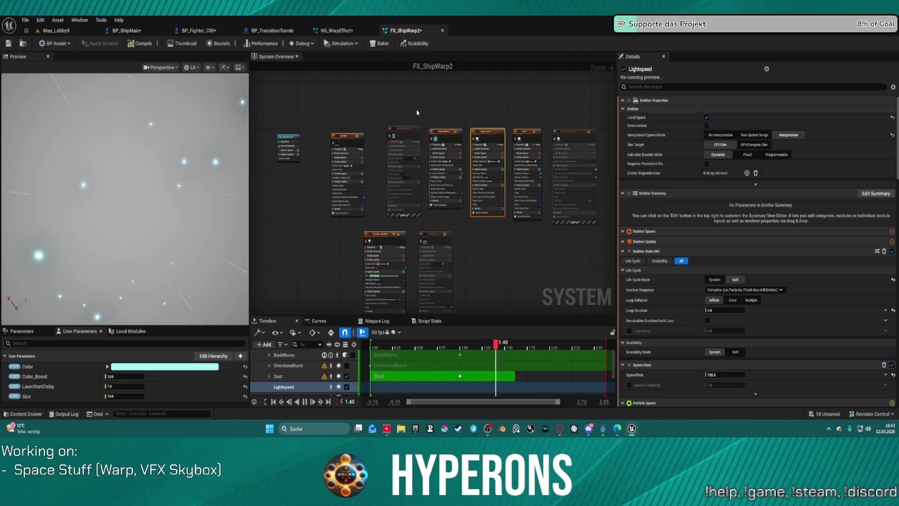
scroll(422, 155, "up", 5)
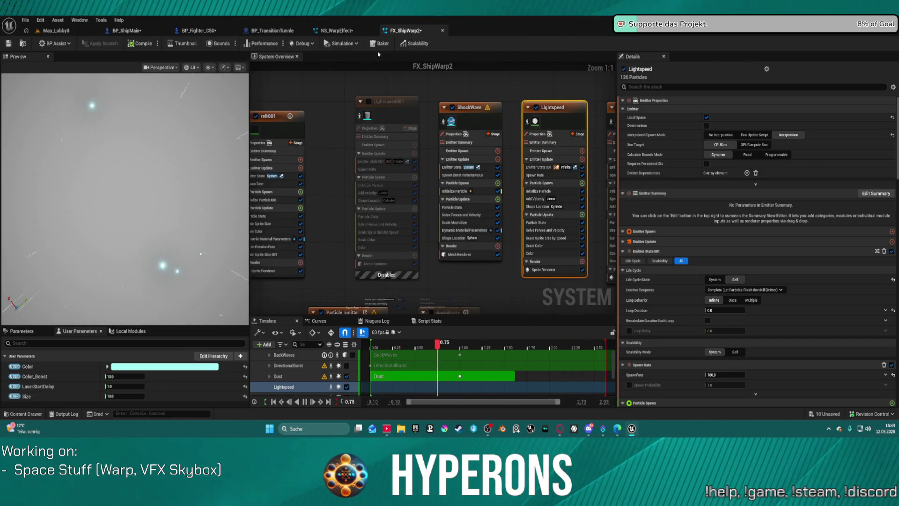
left_click(343, 30)
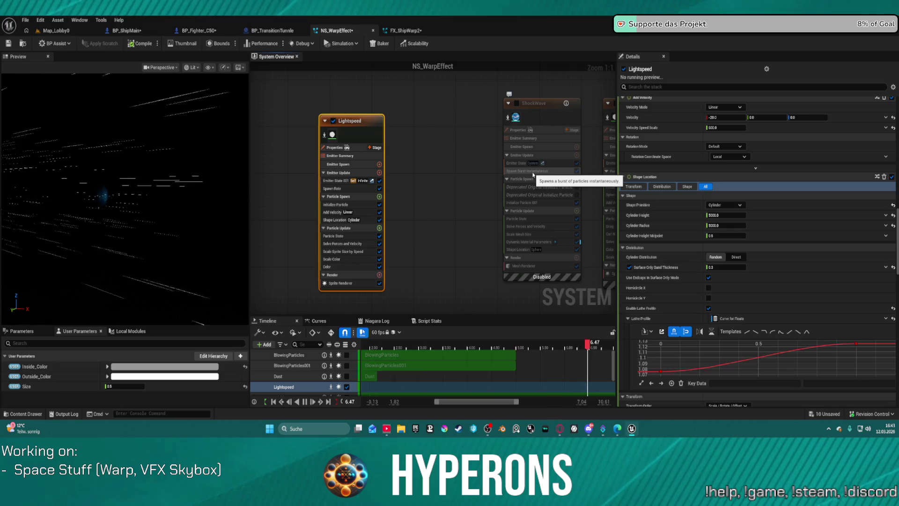
Set Lightspeed's Emitter State Loop Duration to 10 seconds and go back to Map_Lobby0
left_click(338, 181)
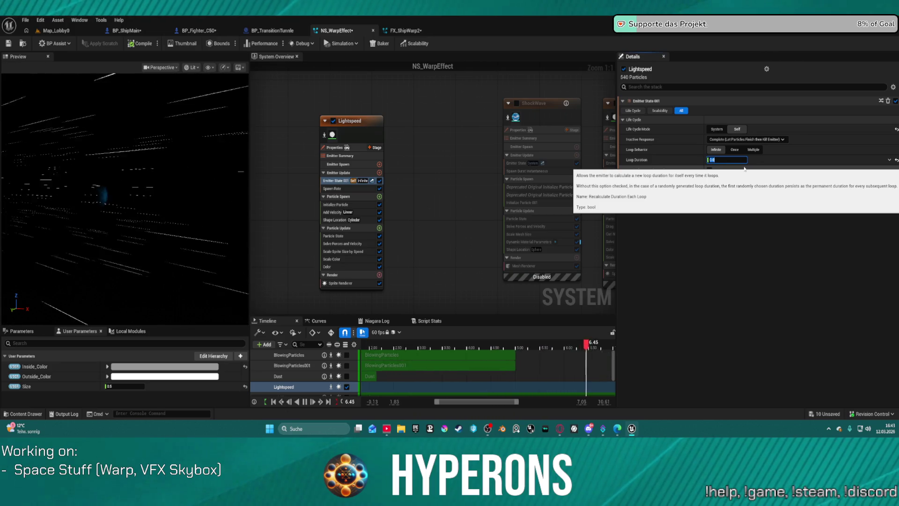
type("2")
key("Return")
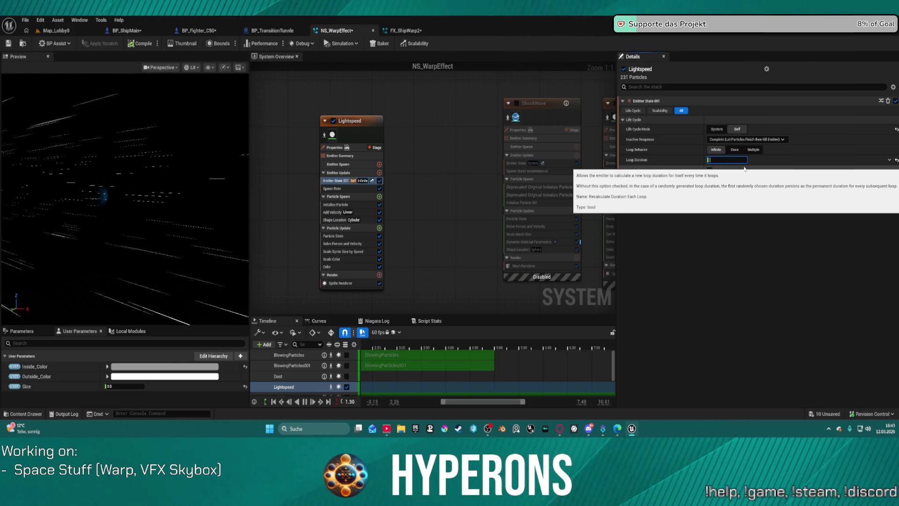
type("5")
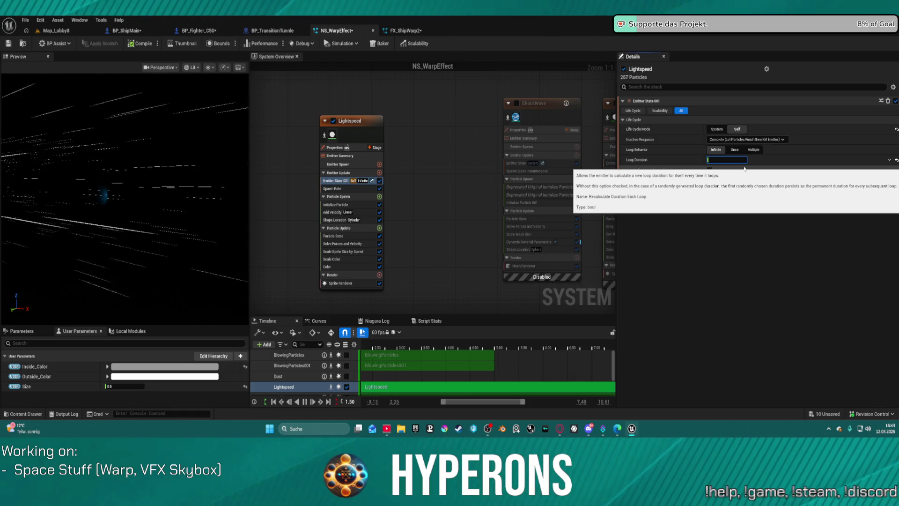
type("10")
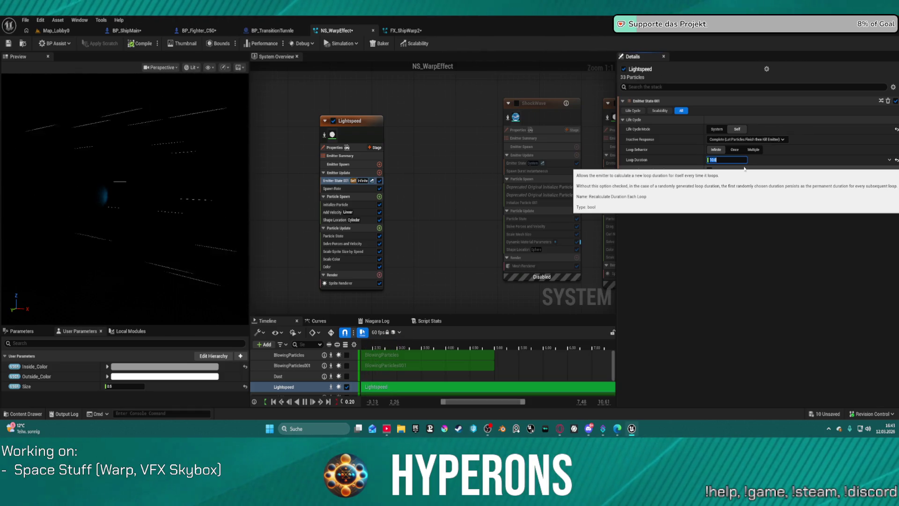
key("Return")
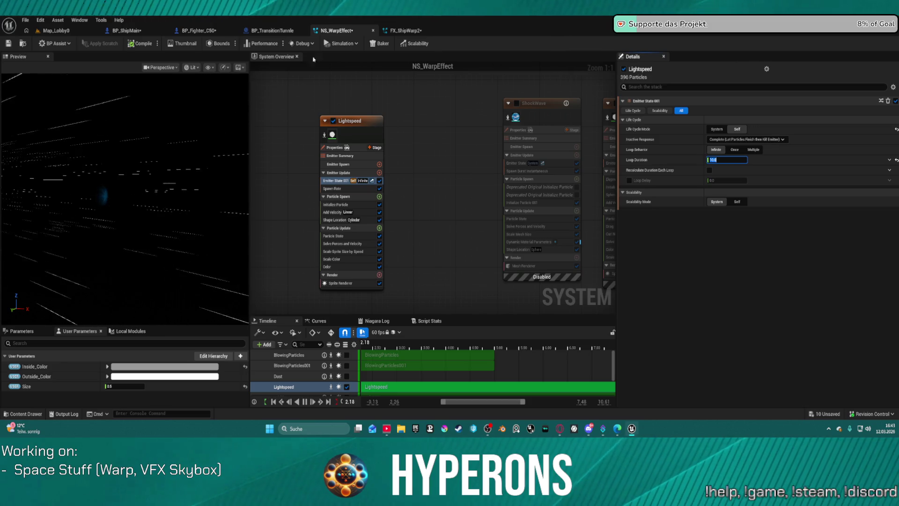
left_click(56, 30)
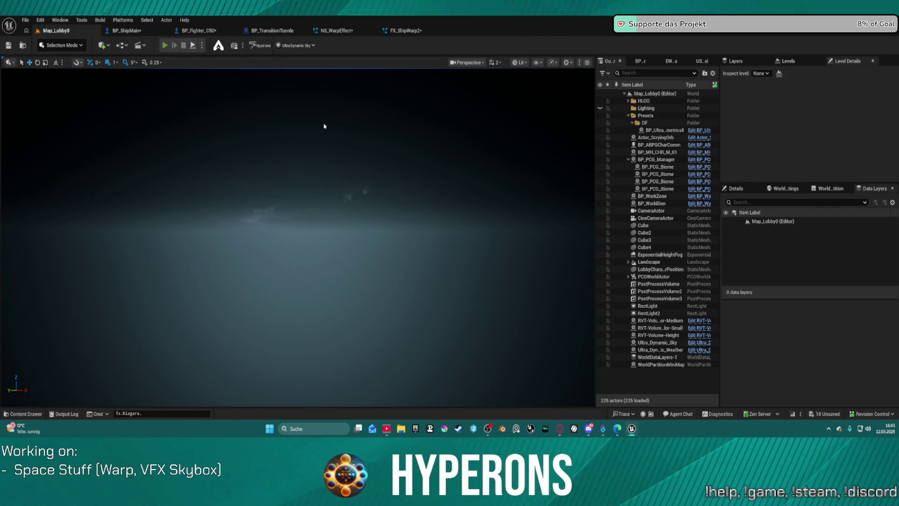
Launch Play in Editor, confirm the existing character, and start the game
key("alt+p")
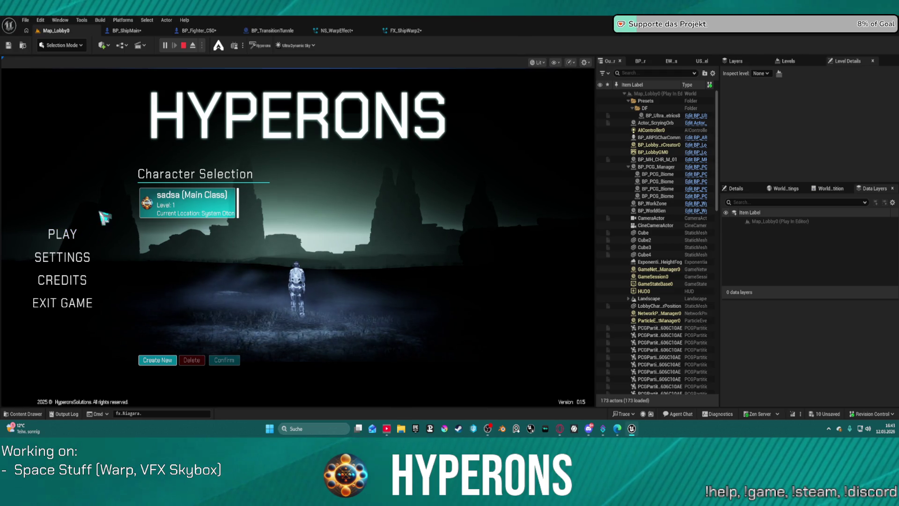
left_click(195, 215)
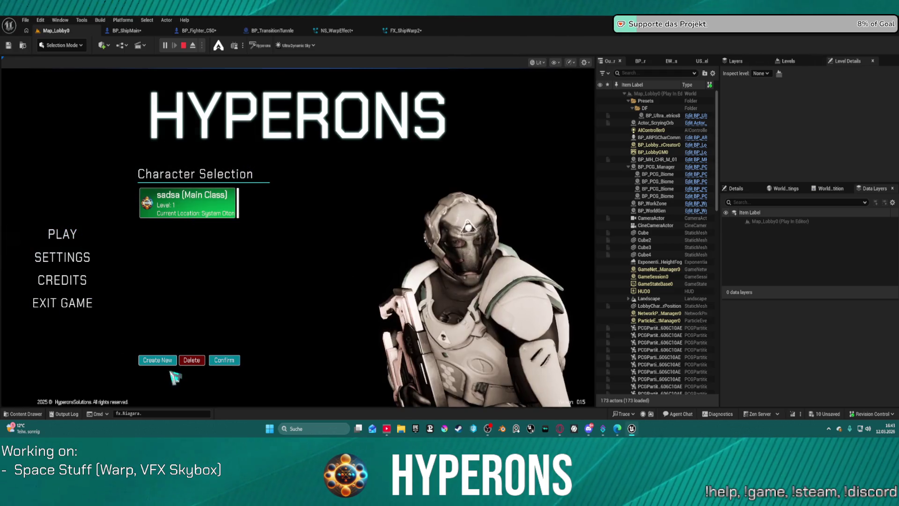
left_click(224, 361)
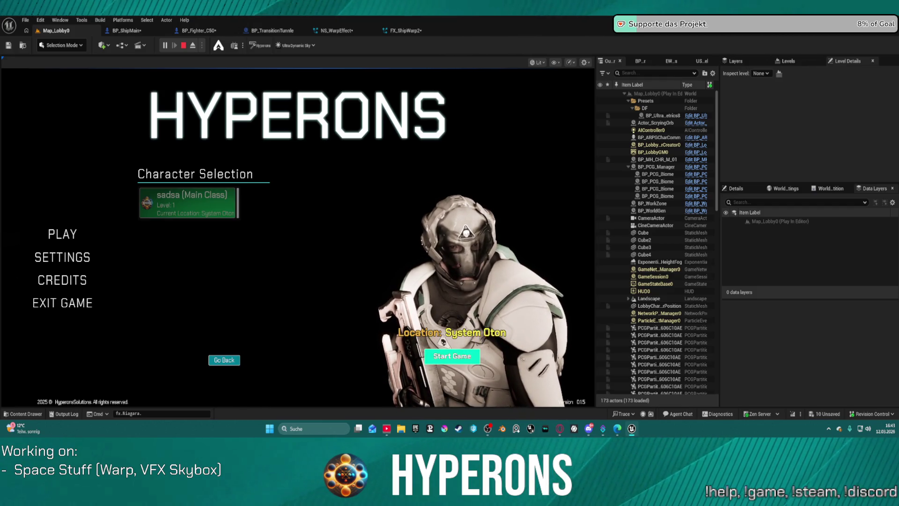
left_click(452, 355)
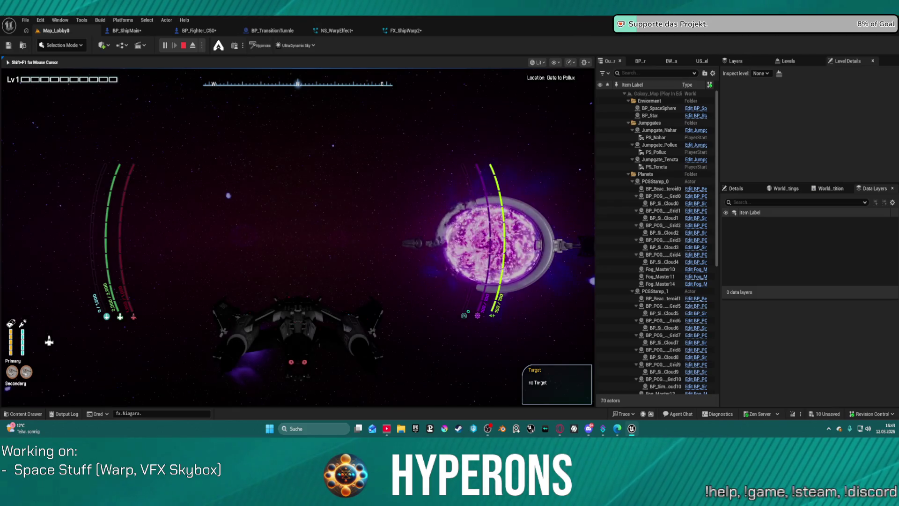
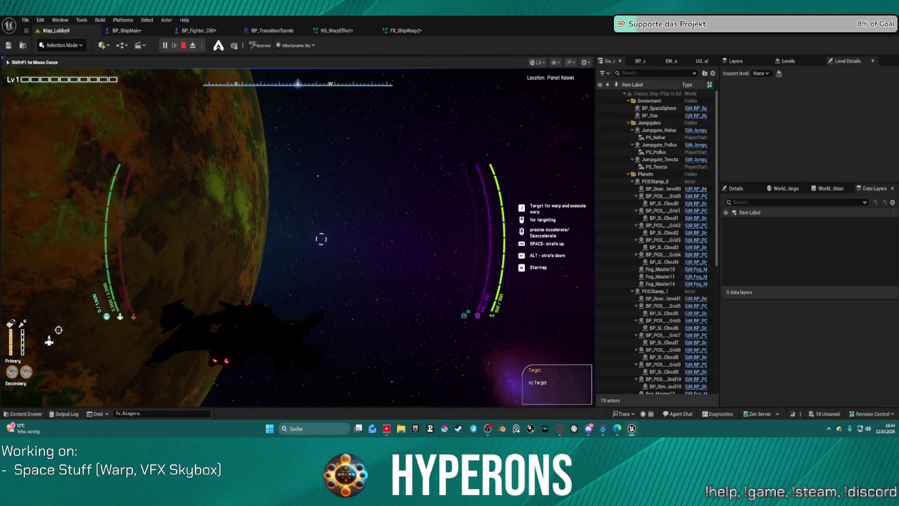
Stop play and set the Lightspeed emitter's Sim Target to GPUCompute Sim in NS_WarpEffect
key("Escape")
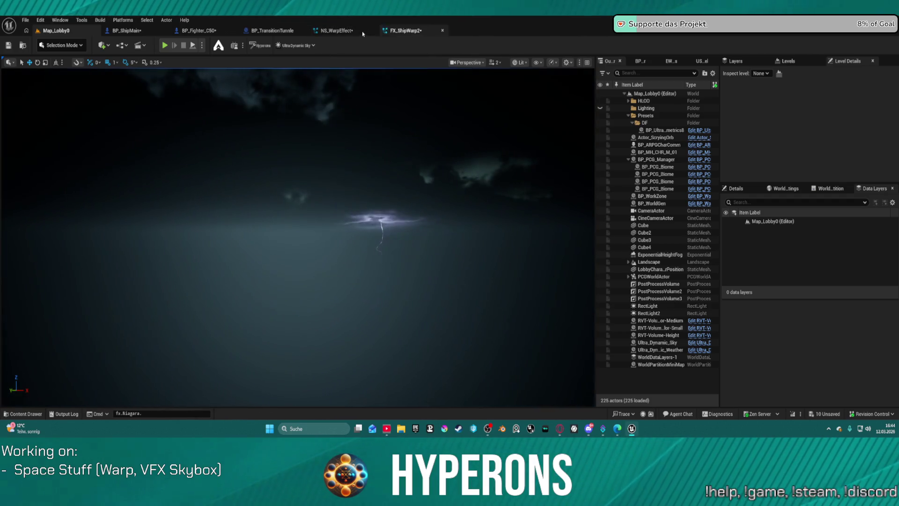
left_click(349, 31)
left_click(365, 135)
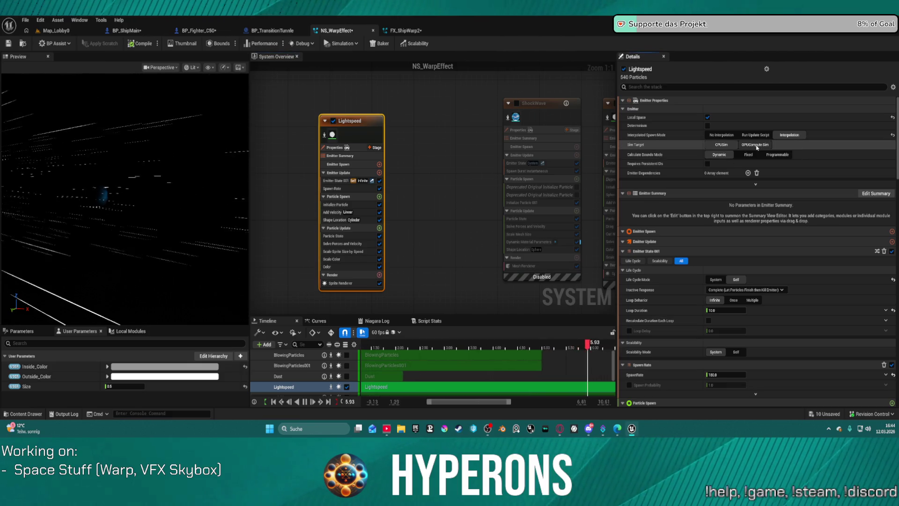
left_click(755, 144)
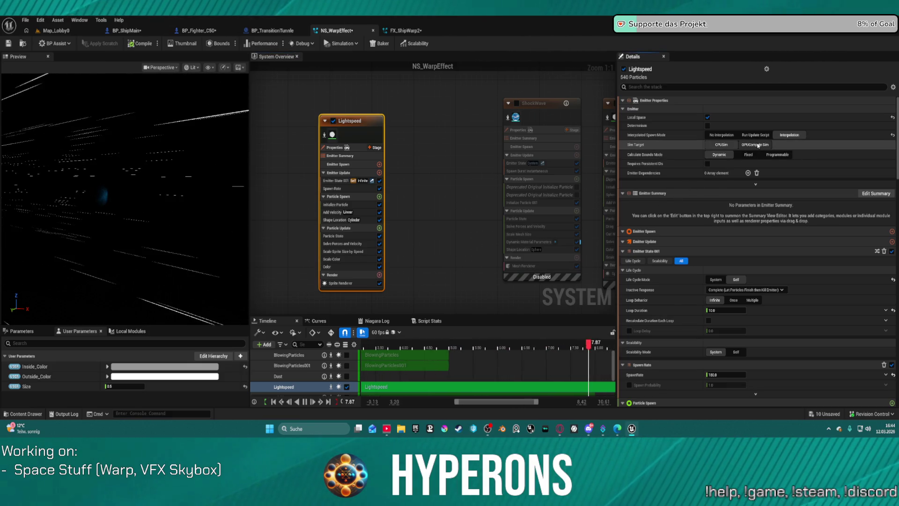
Switch Bounds Mode to Fixed with minimum bounds -3000 on X, Y and Z
left_click(746, 173)
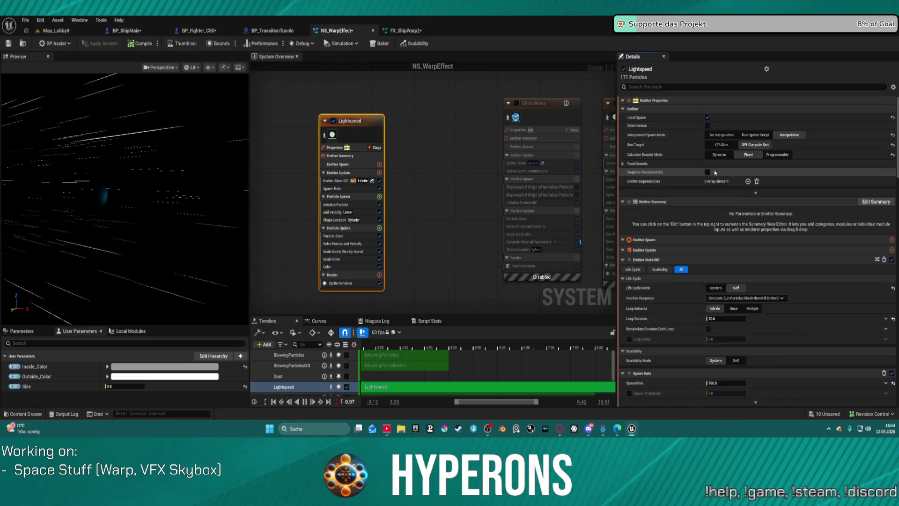
left_click(622, 163)
left_click(733, 176)
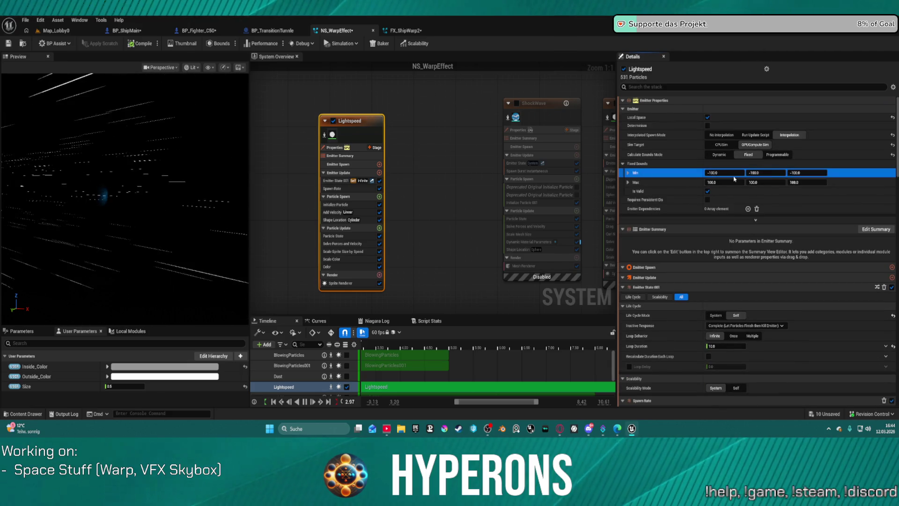
left_click(733, 174)
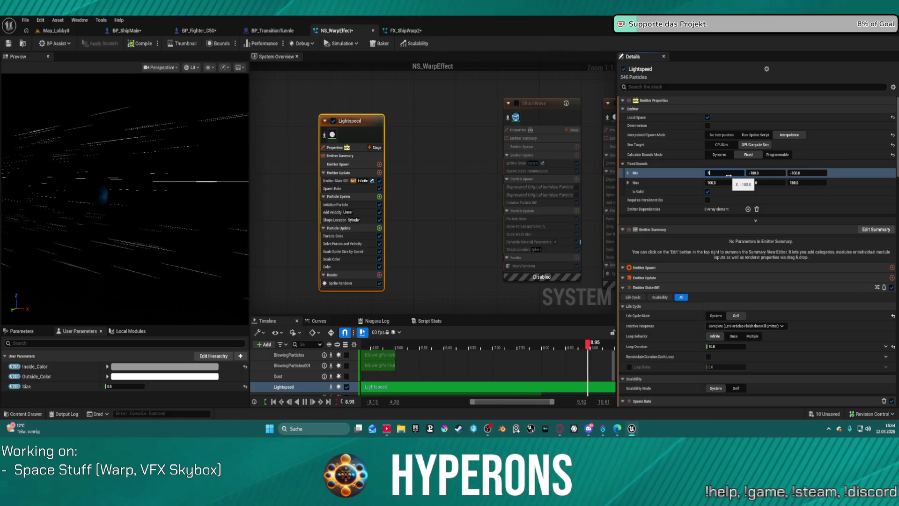
type("000")
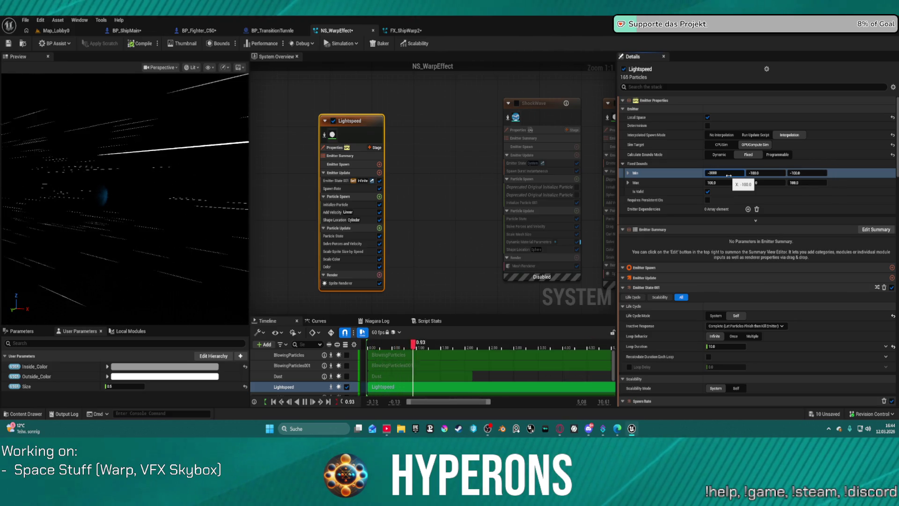
key("Return")
key("ctrl+c")
key("Tab")
key("ctrl+v")
key("Tab")
Set the maximum fixed bounds to 3000 on X, Y and Z
key("ctrl+v")
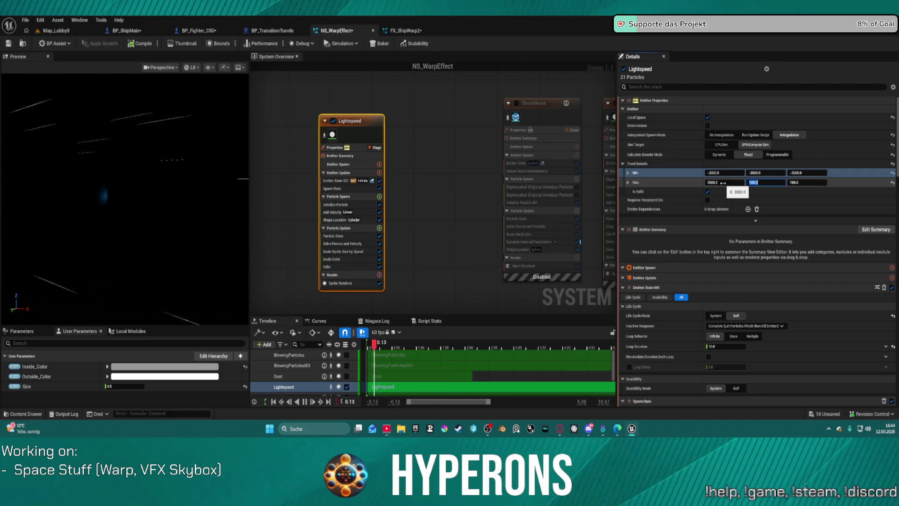
type("3000")
key("Tab")
type("3")
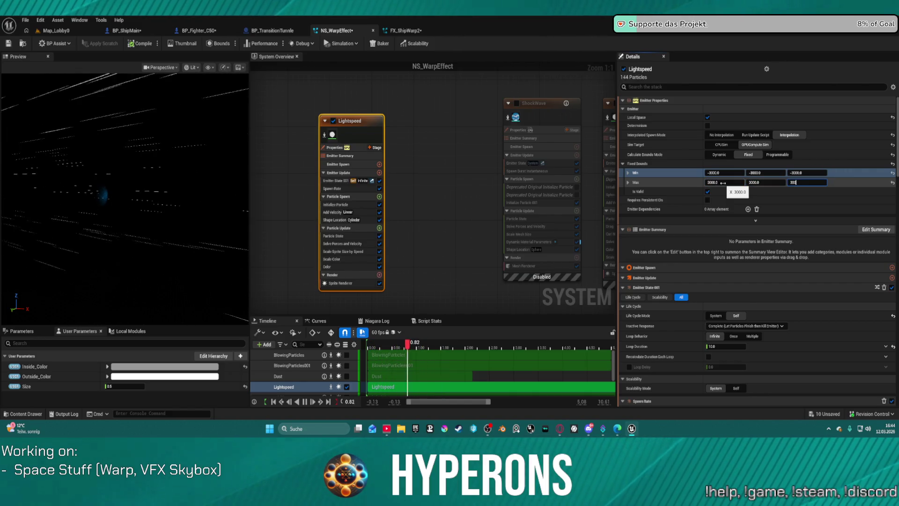
left_click(727, 278)
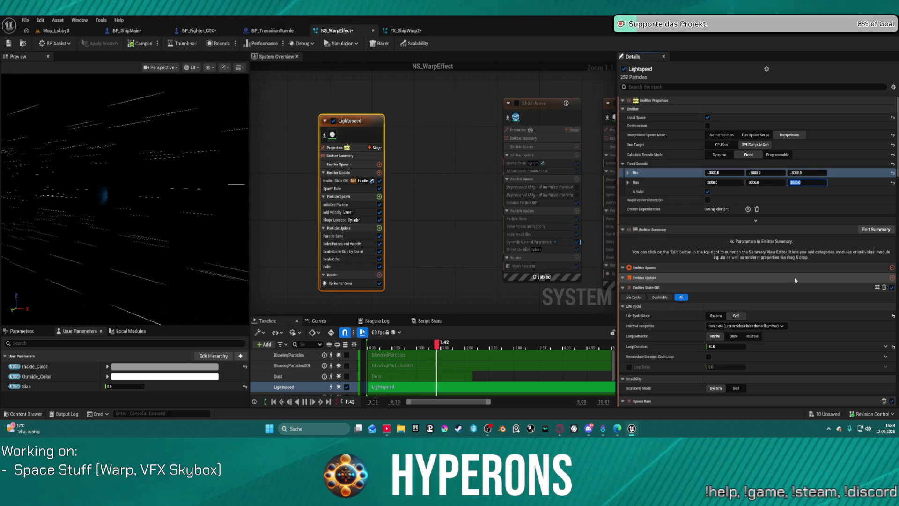
Set Inactive Response to Continue and go back to Map_Lobby0
scroll(733, 312, "down", 1)
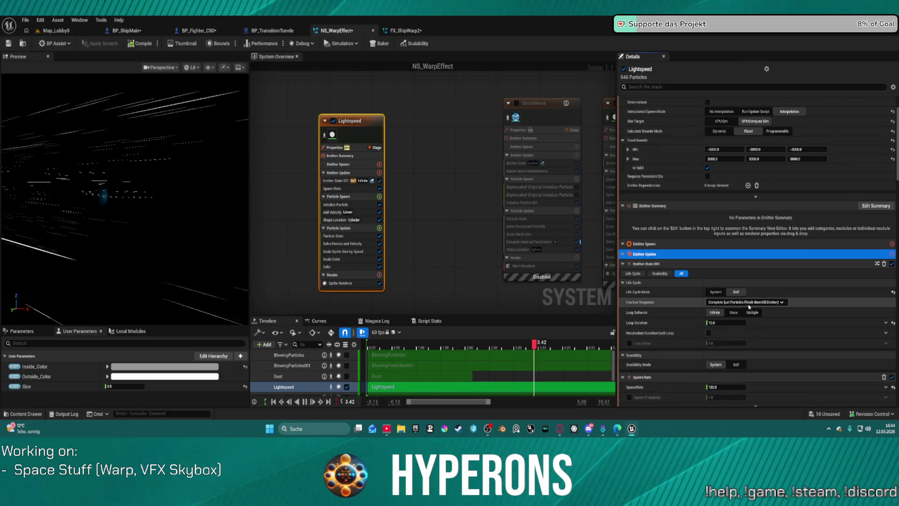
left_click(749, 304)
left_click(749, 321)
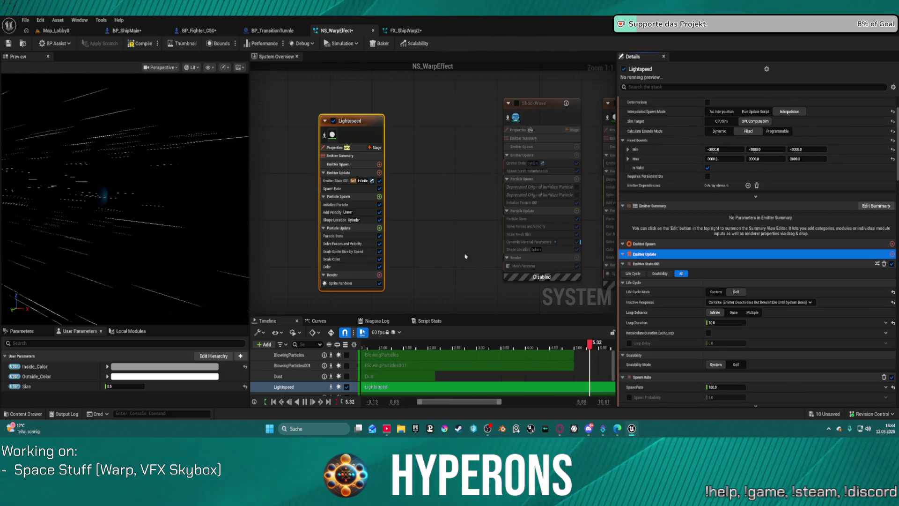
left_click(56, 31)
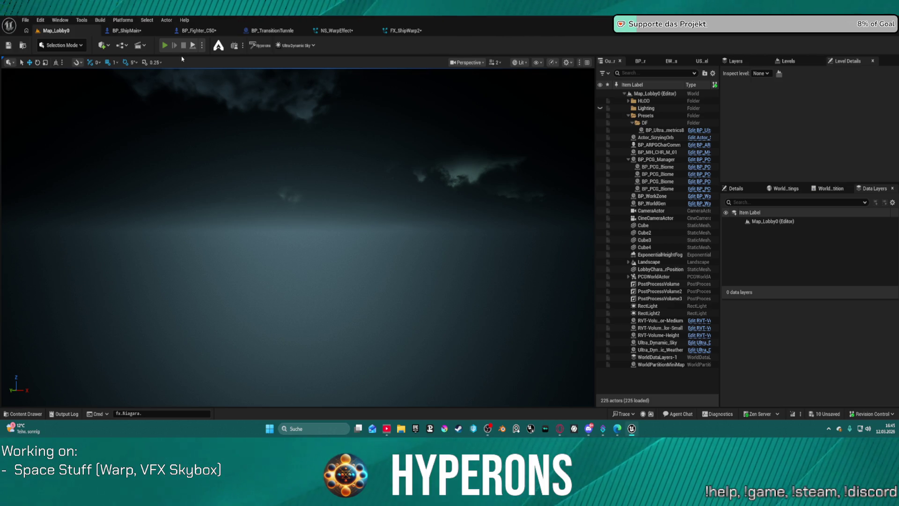
key("alt+p")
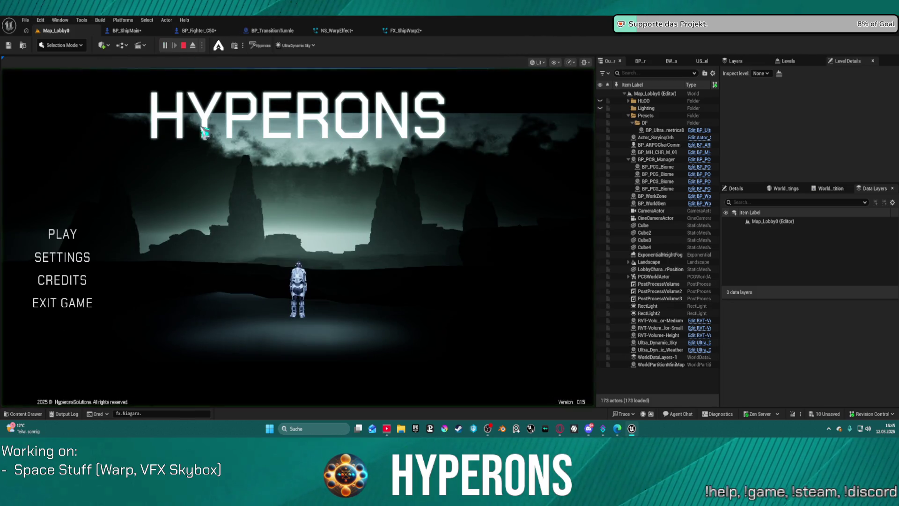
left_click(89, 236)
left_click(201, 206)
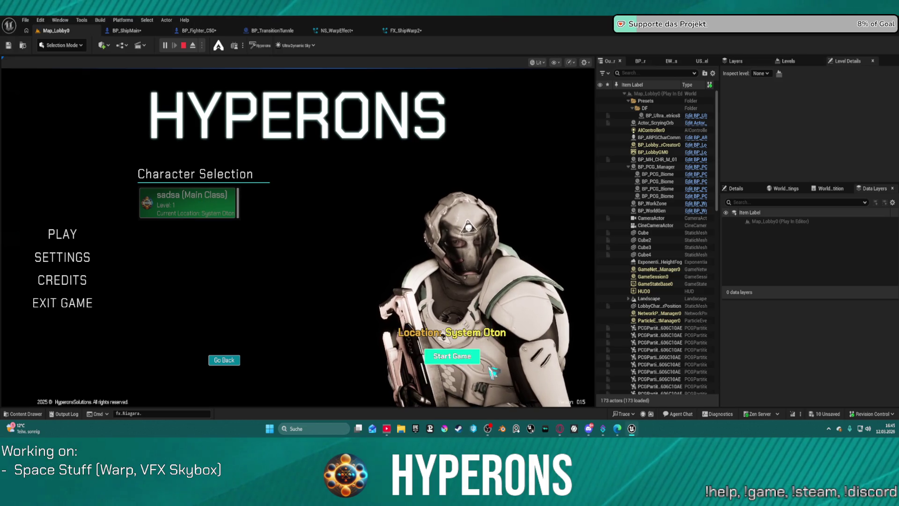
left_click(452, 356)
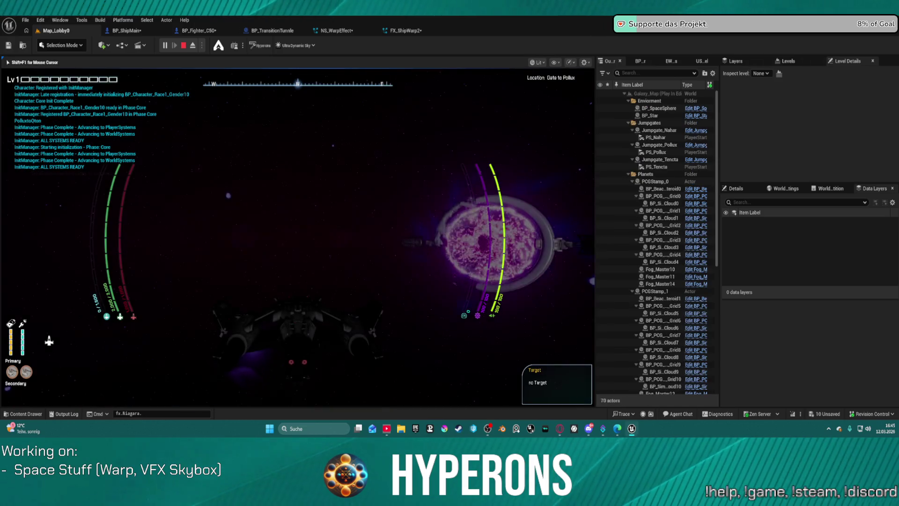
key("w")
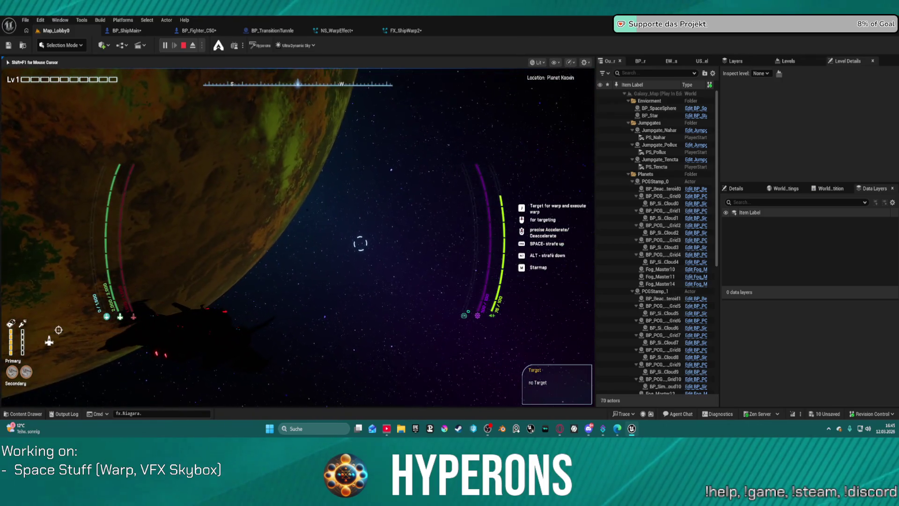
key("Escape")
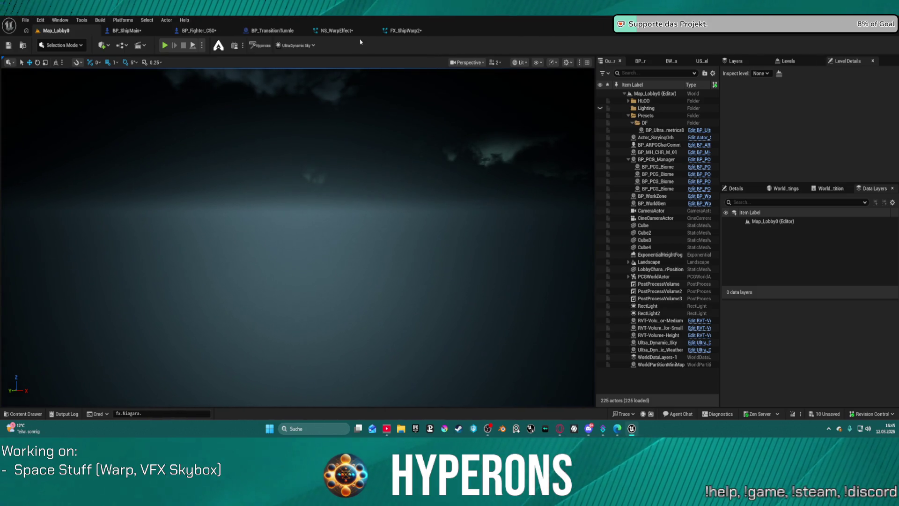
left_click(405, 31)
Set the Lightspeed emitter's Life Cycle Mode to System, then Play Map_Lobby0
left_click(336, 31)
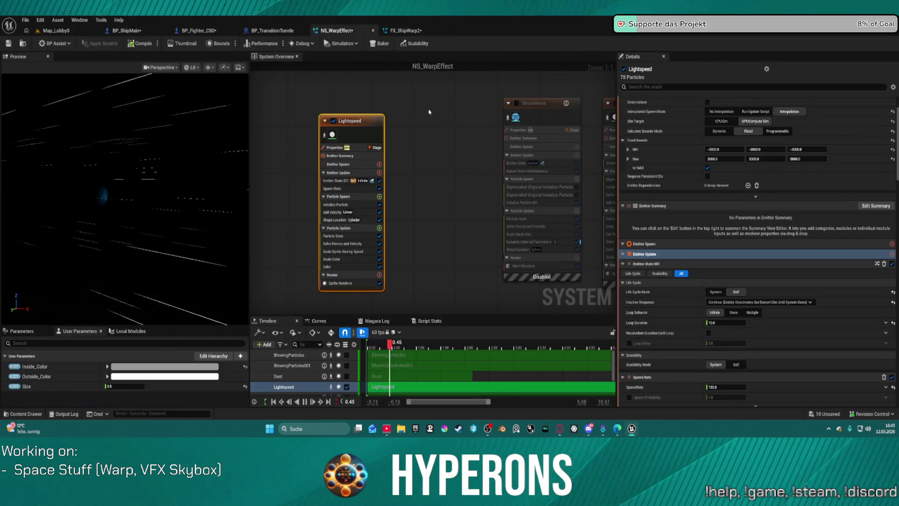
left_click(365, 130)
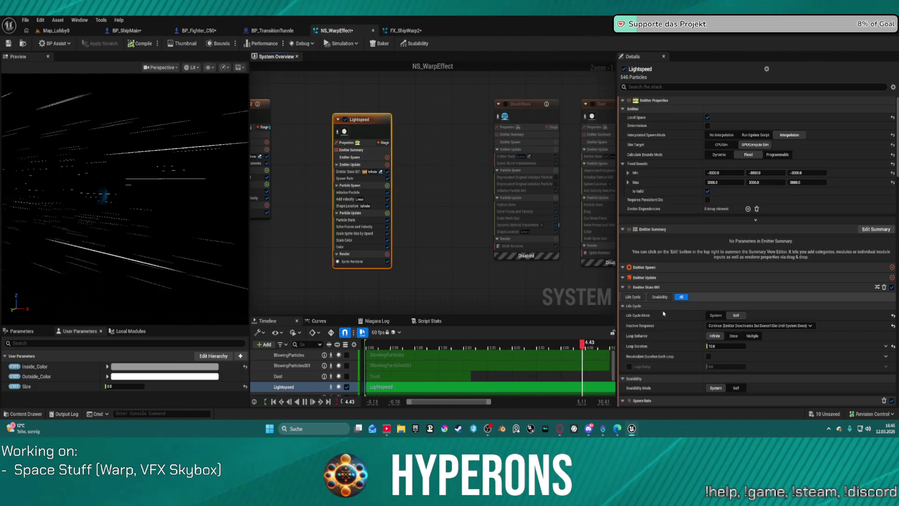
scroll(755, 352, "down", 5)
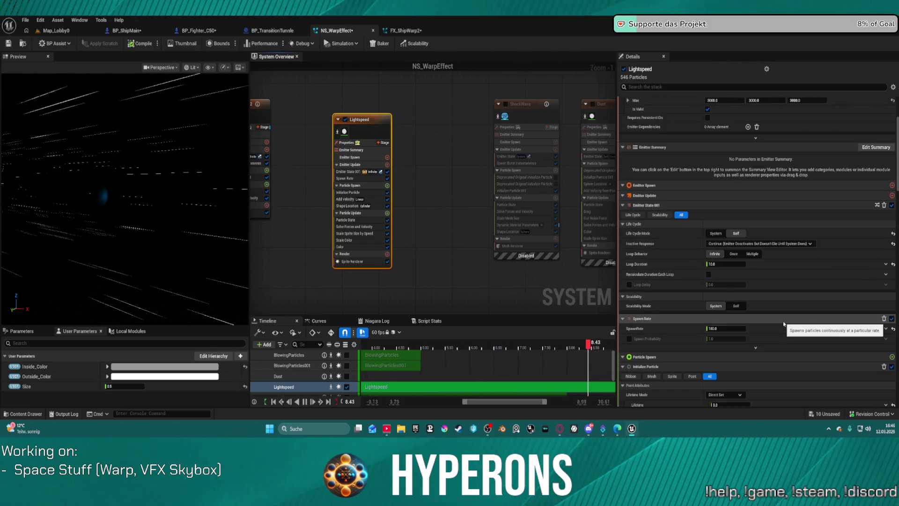
left_click(751, 244)
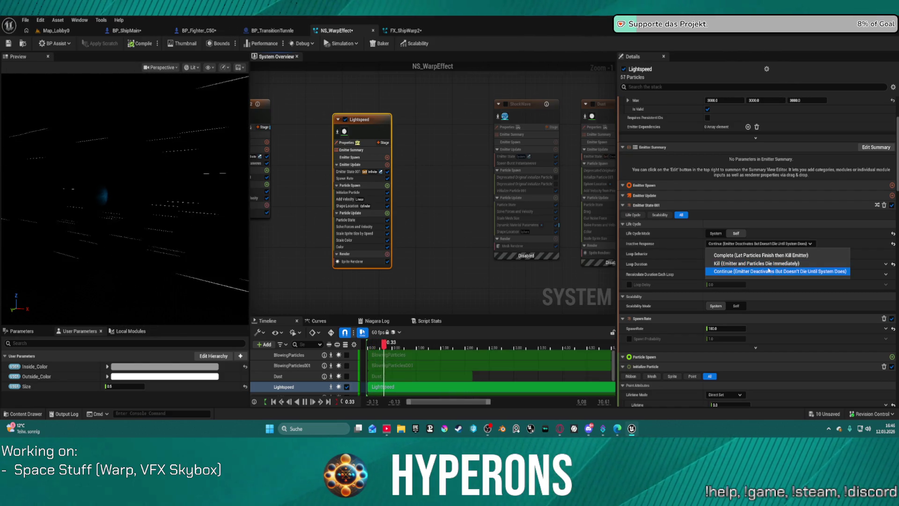
left_click(769, 271)
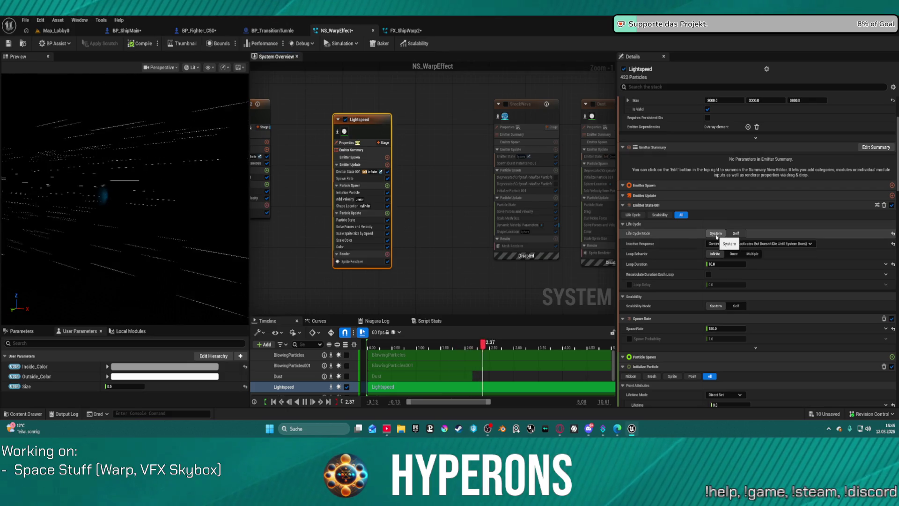
left_click(716, 234)
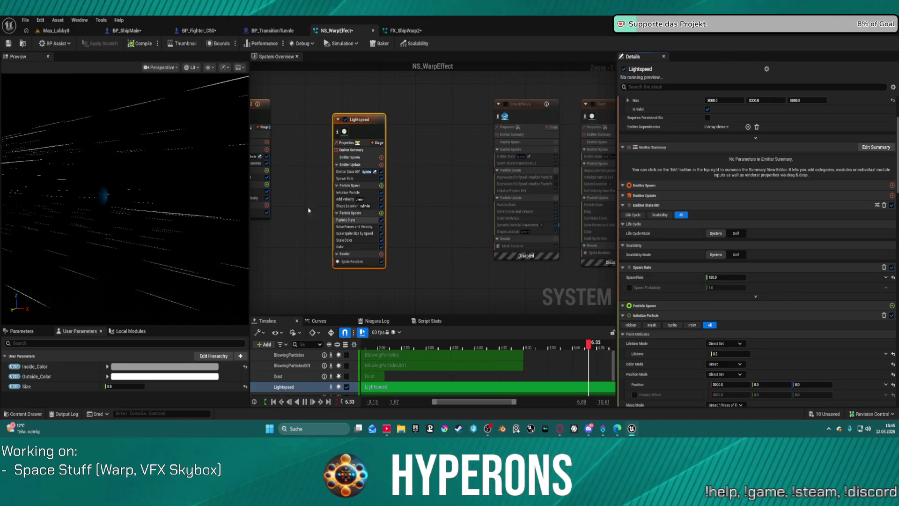
left_click(65, 31)
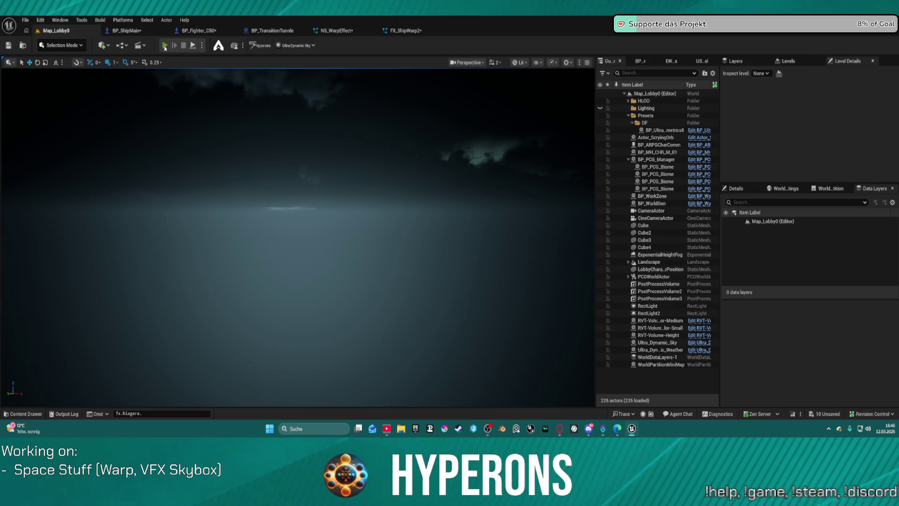
left_click(165, 46)
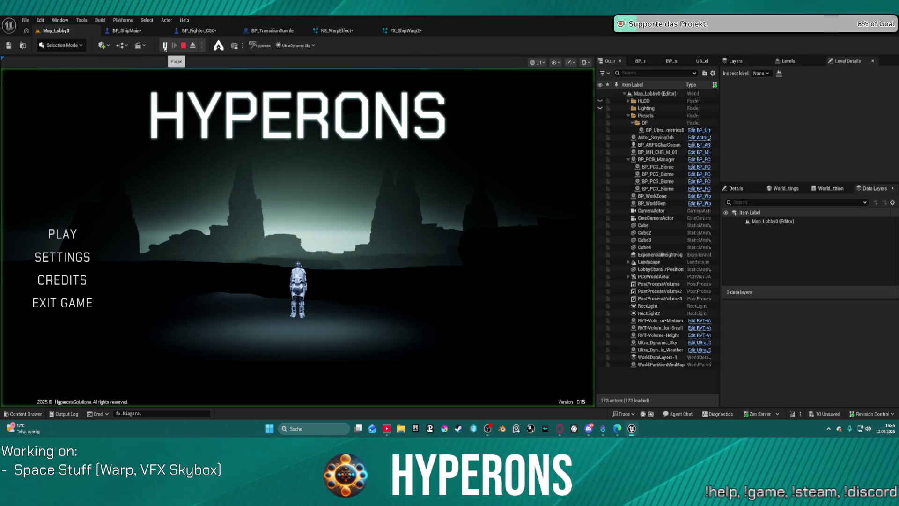
Start the game in Hyperons with the existing character
left_click(59, 234)
left_click(205, 200)
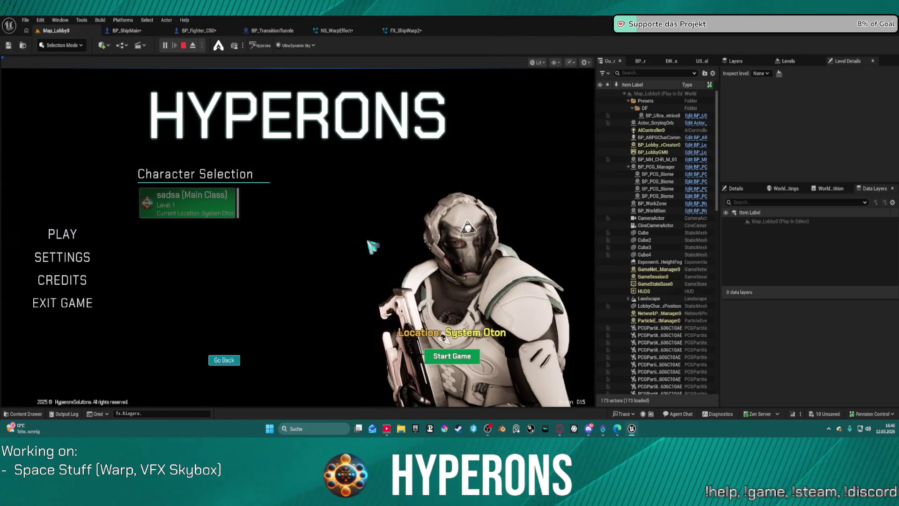
left_click(462, 358)
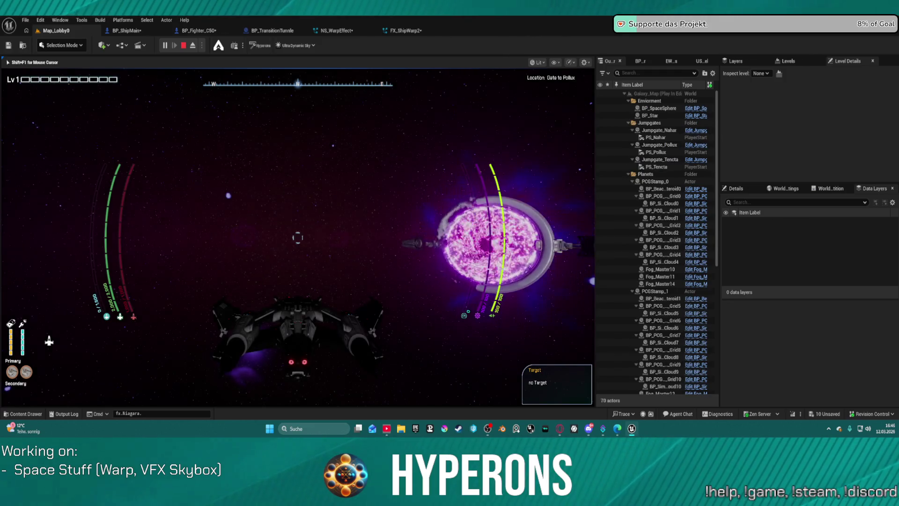
Fly forward and trigger the hyperdrive toward Keoxin to watch the warp streaks
key("w")
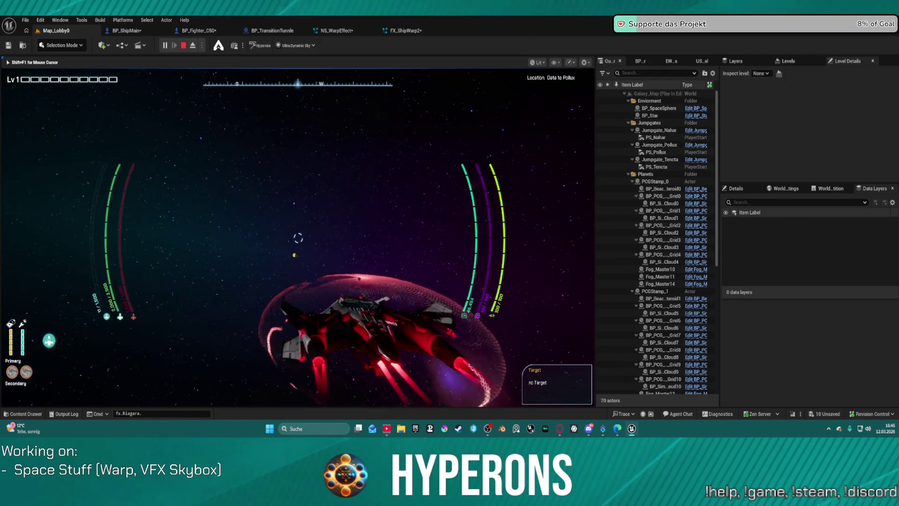
key("j")
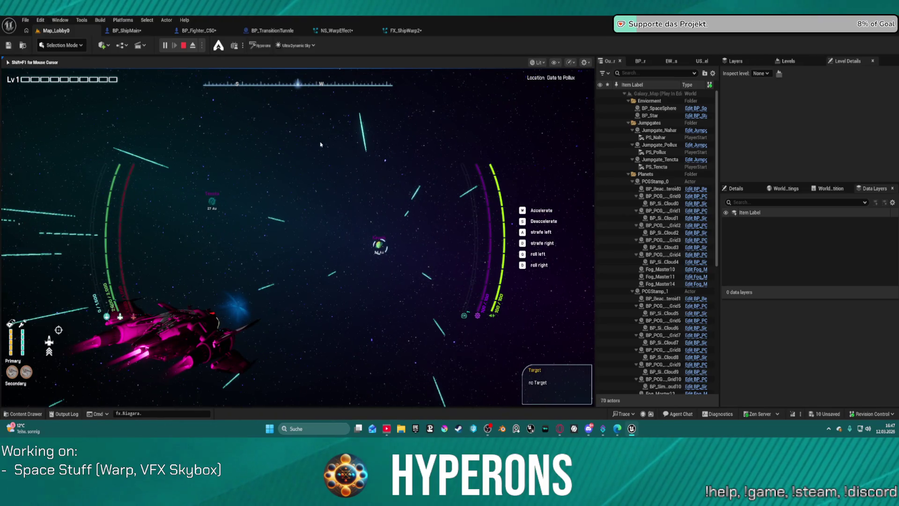
key("Escape")
left_click(333, 31)
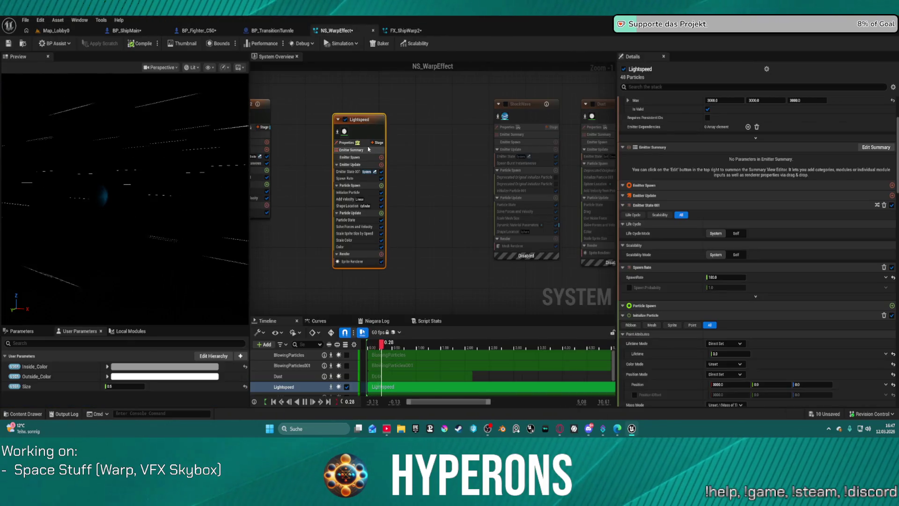
In Initialize Particle, use Simulation Position mode and enable a Local-space Position Offset
left_click(366, 193)
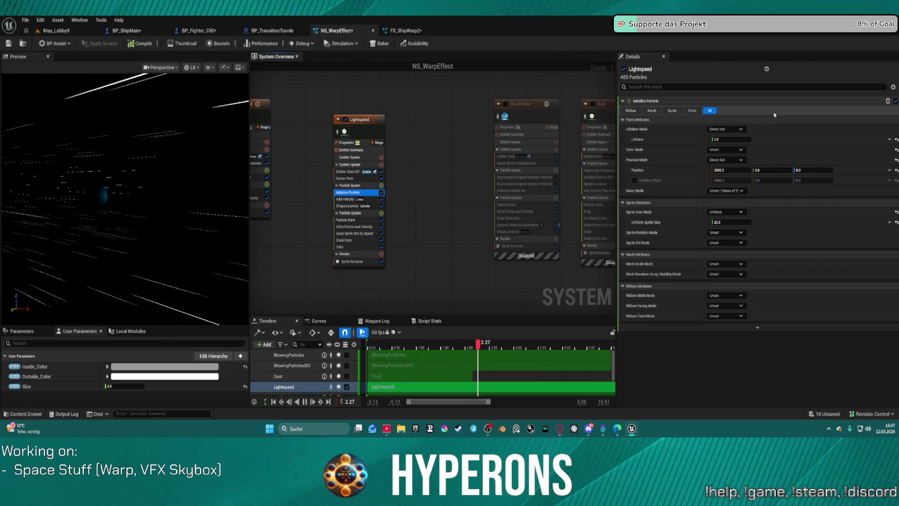
left_click(735, 133)
left_click(749, 132)
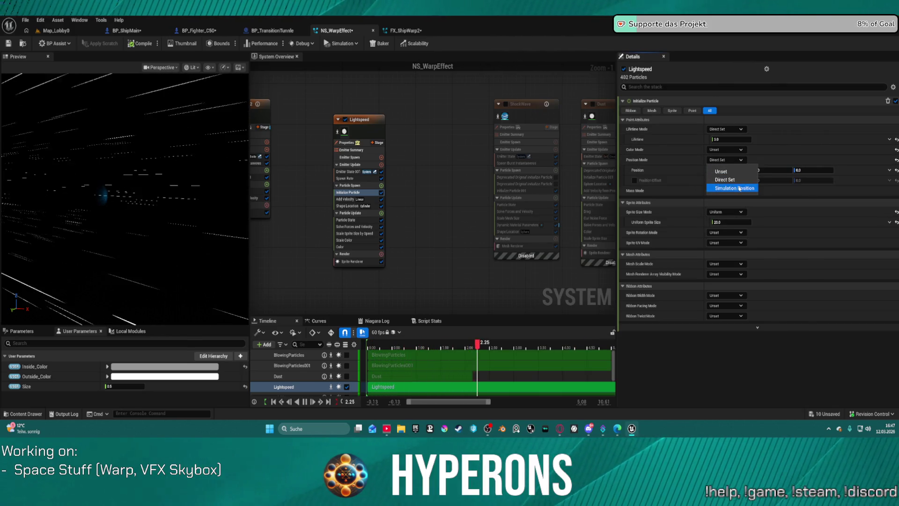
left_click(740, 188)
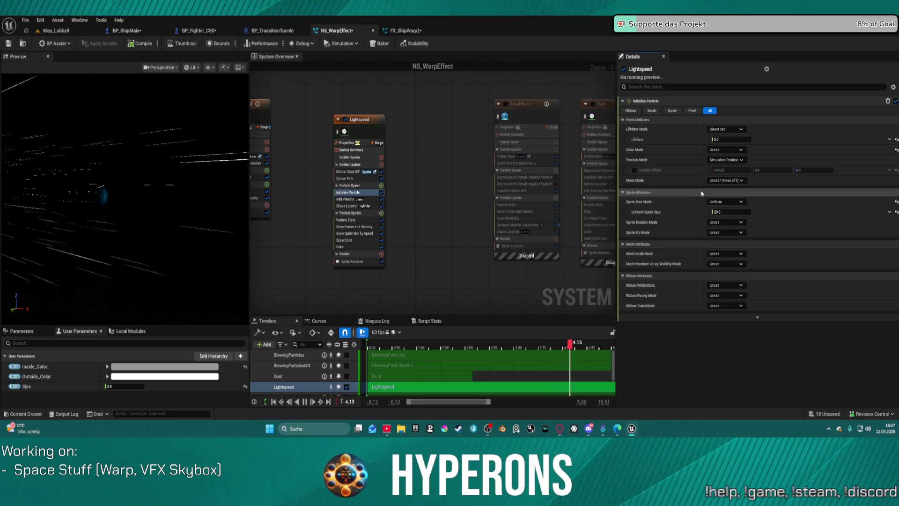
left_click(641, 172)
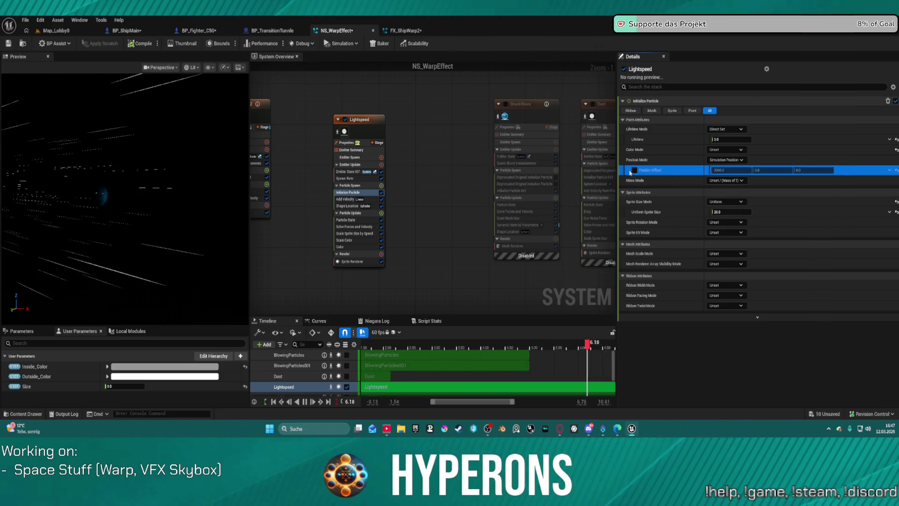
left_click(633, 171)
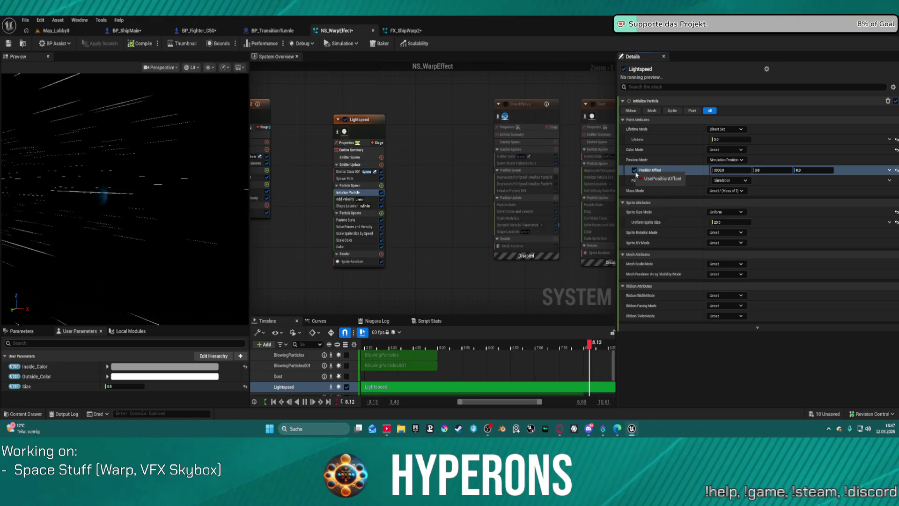
left_click(728, 183)
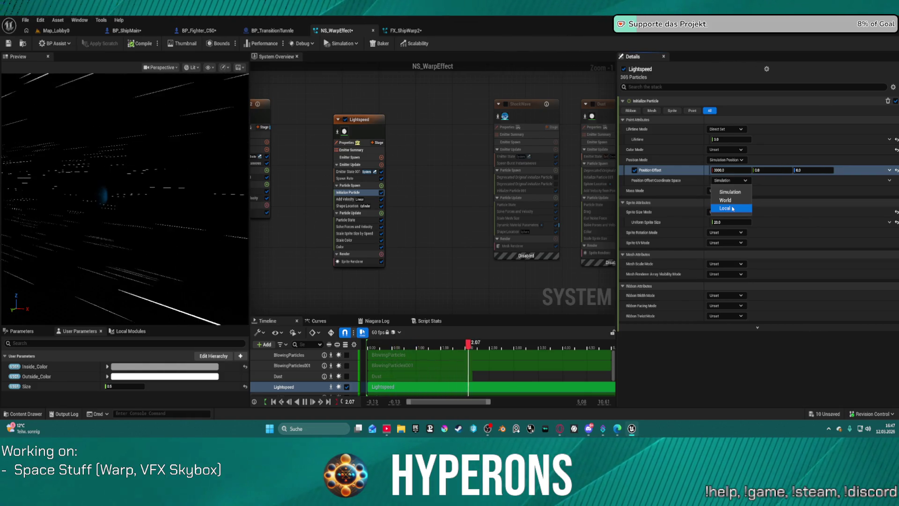
left_click(733, 209)
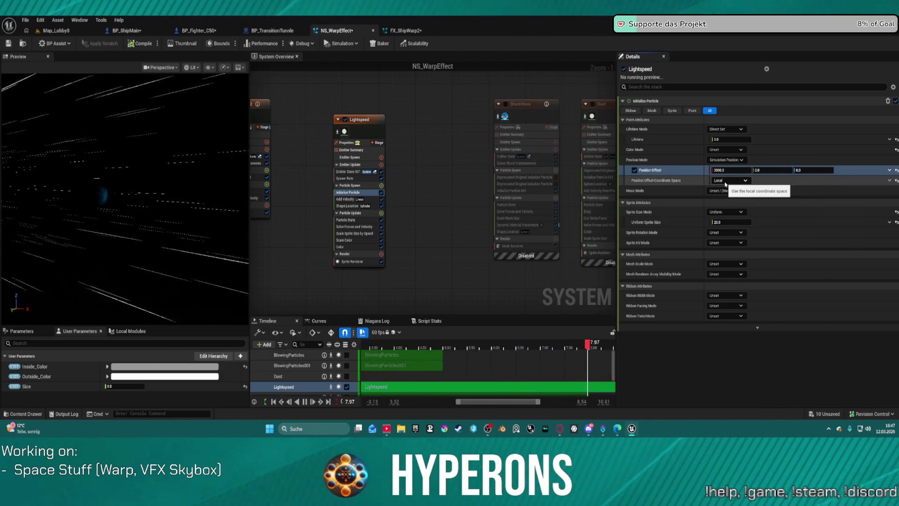
left_click(54, 32)
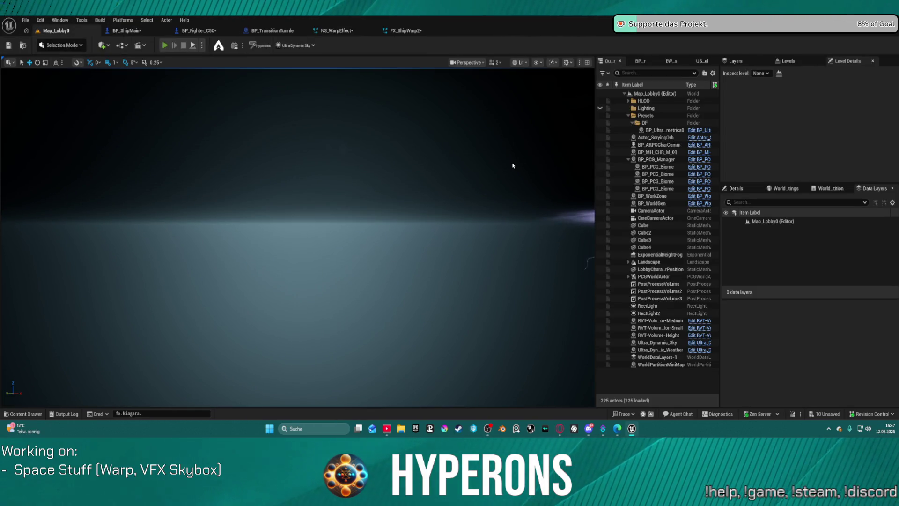
key("alt+p")
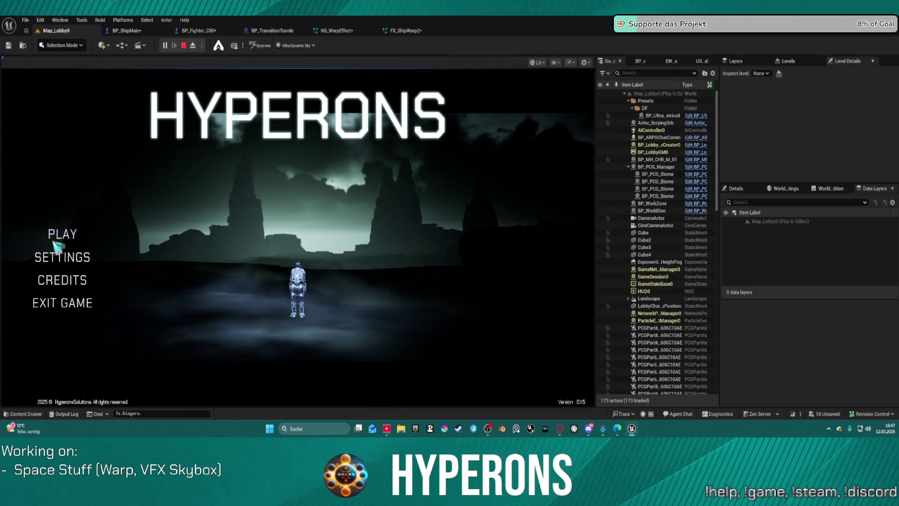
left_click(60, 235)
left_click(217, 213)
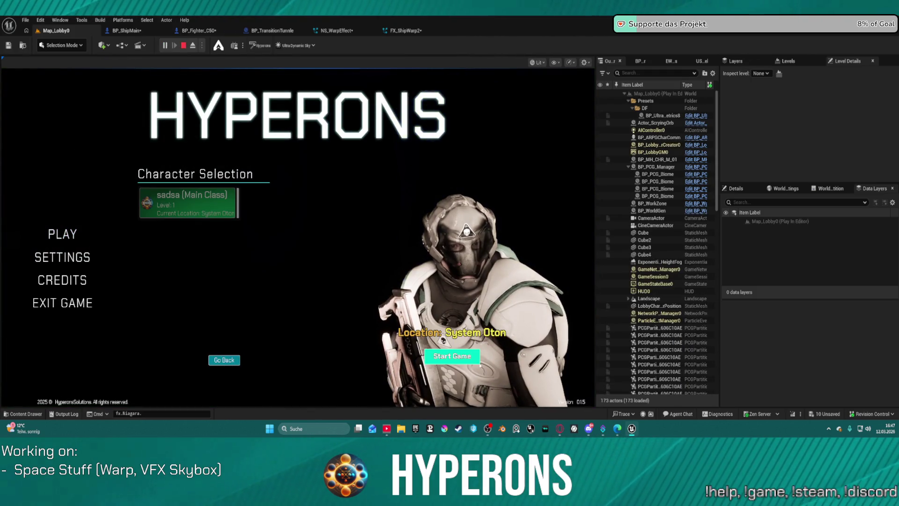
left_click(477, 356)
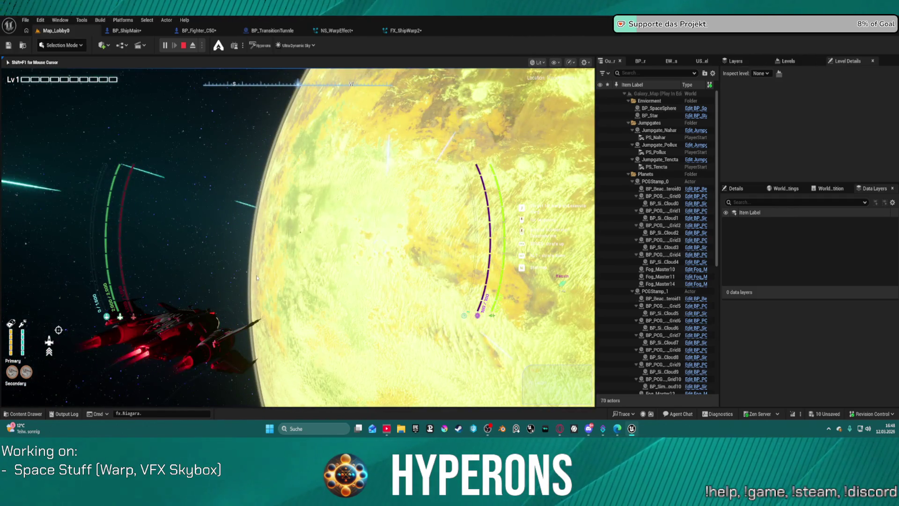
key("Escape")
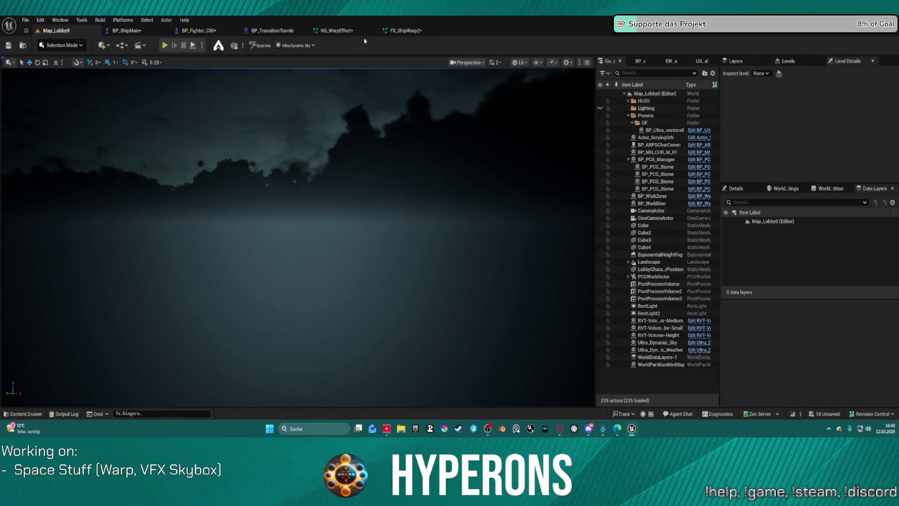
Set the Lightspeed emitter's Scalability Mode to Self in Emitter State
left_click(406, 30)
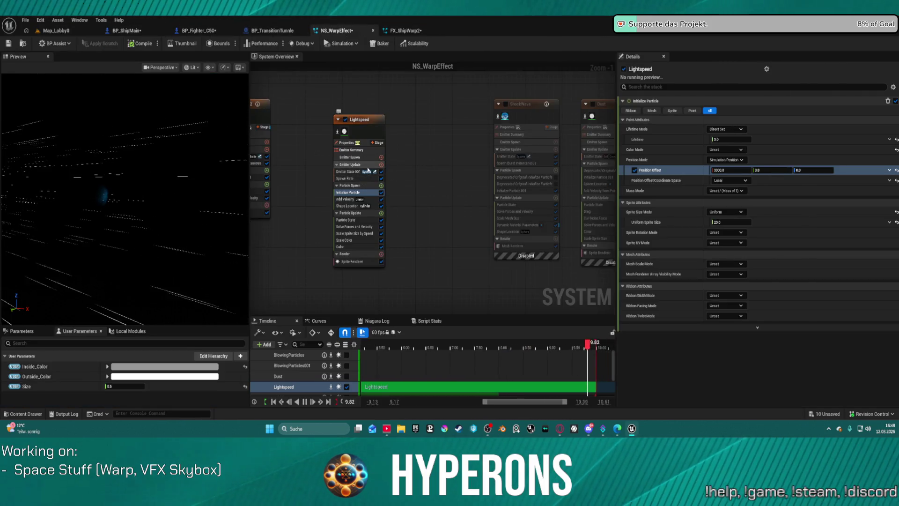
left_click(369, 134)
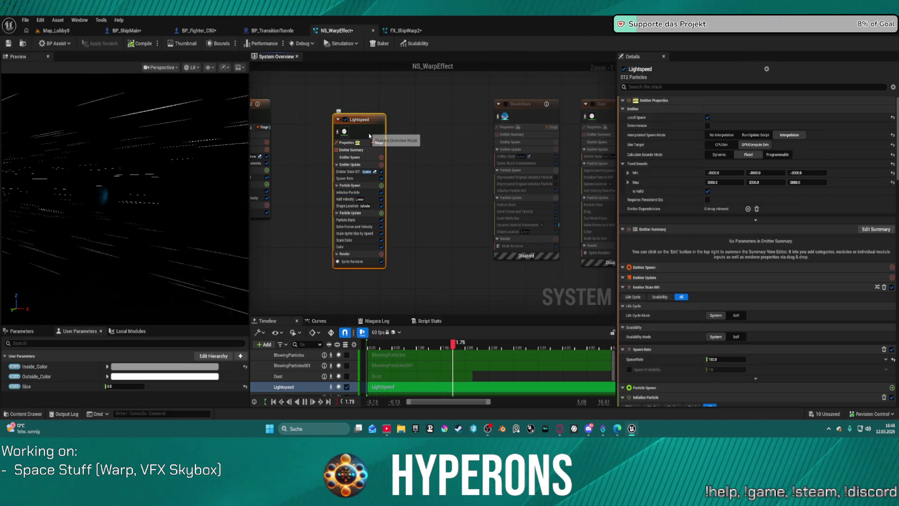
left_click(368, 177)
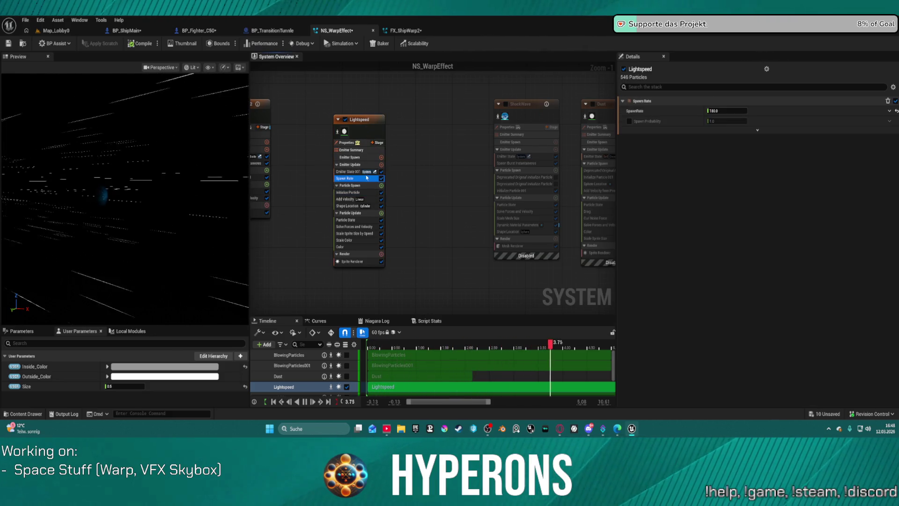
left_click(362, 172)
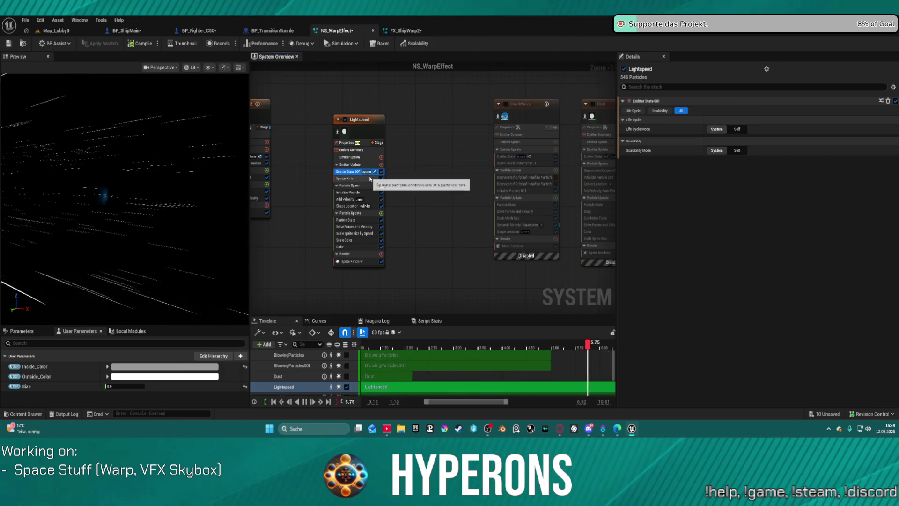
left_click(737, 150)
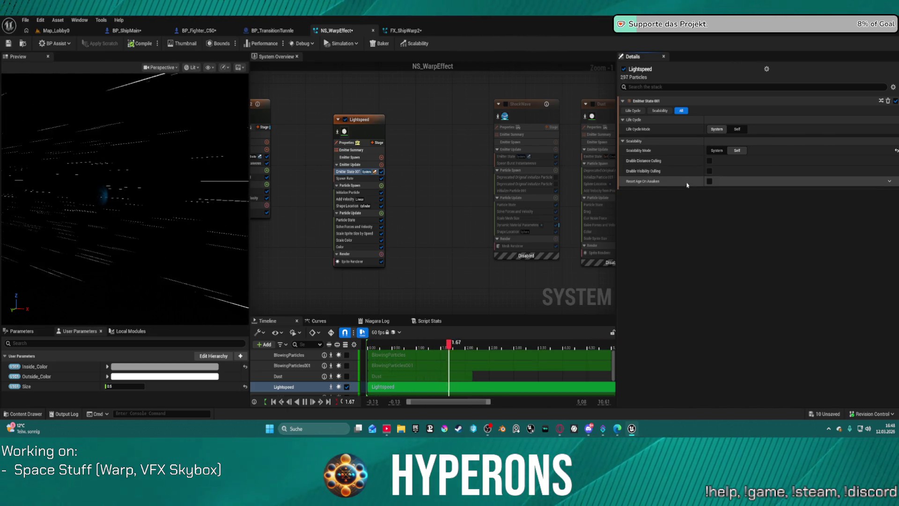
Change the Position Offset coordinate space from Local to Simulation
mouse_move(633, 185)
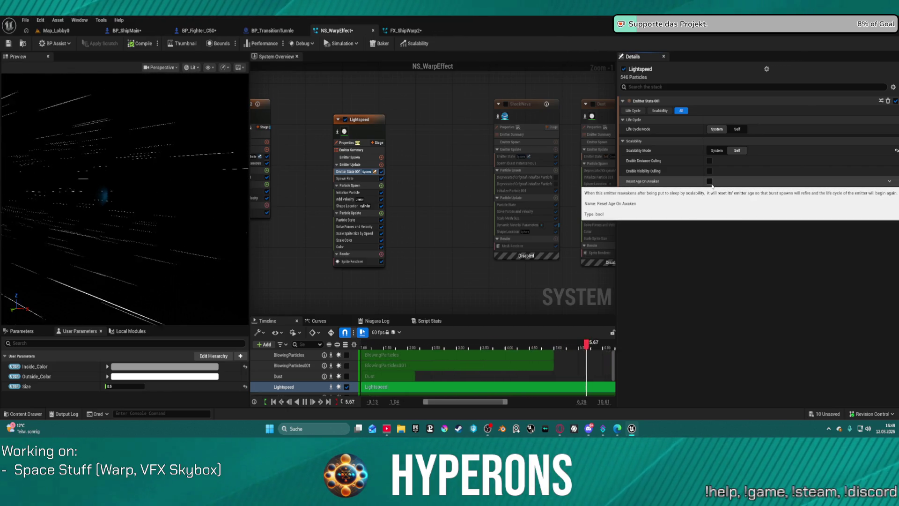
left_click(361, 131)
scroll(712, 270, "down", 3)
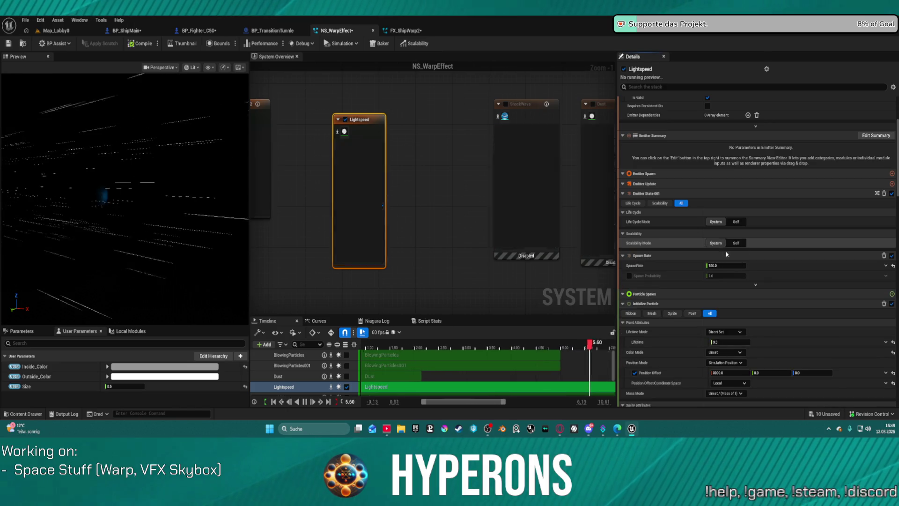
scroll(785, 271, "down", 3)
scroll(785, 271, "down", 1)
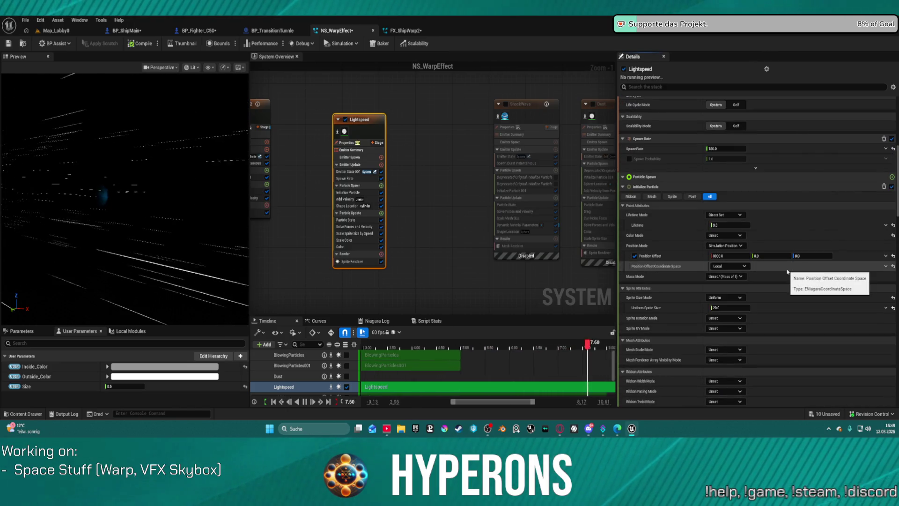
left_click(742, 267)
left_click(723, 276)
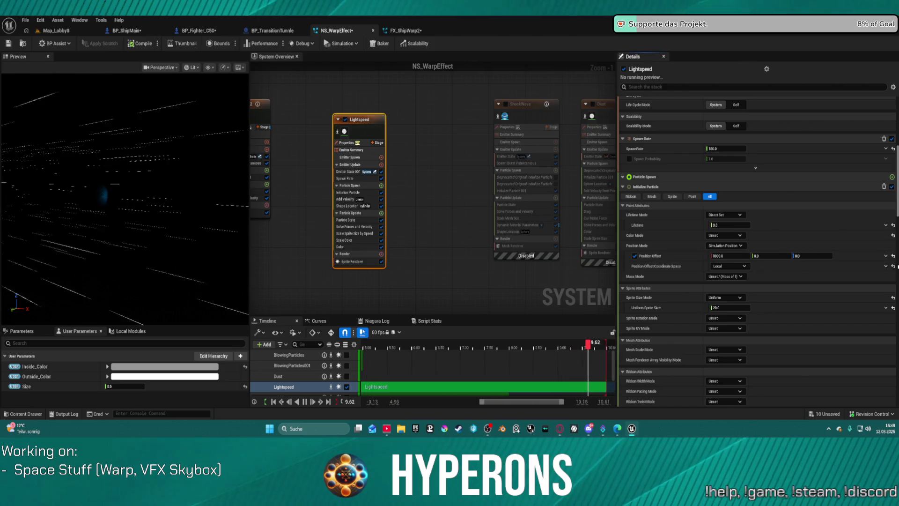
scroll(758, 278, "down", 1)
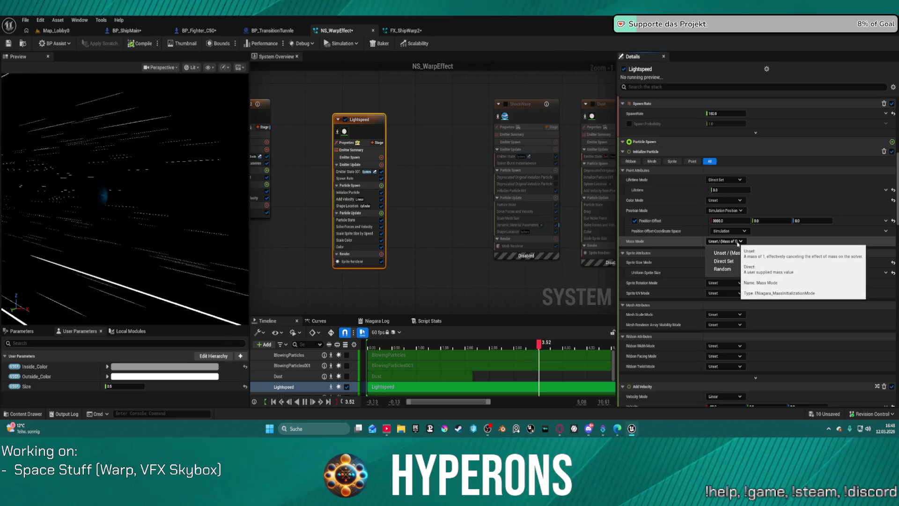
Keep Mass Mode Unset, Sprite Size Mode Uniform and Rotation Mode Default
left_click(733, 253)
left_click(740, 263)
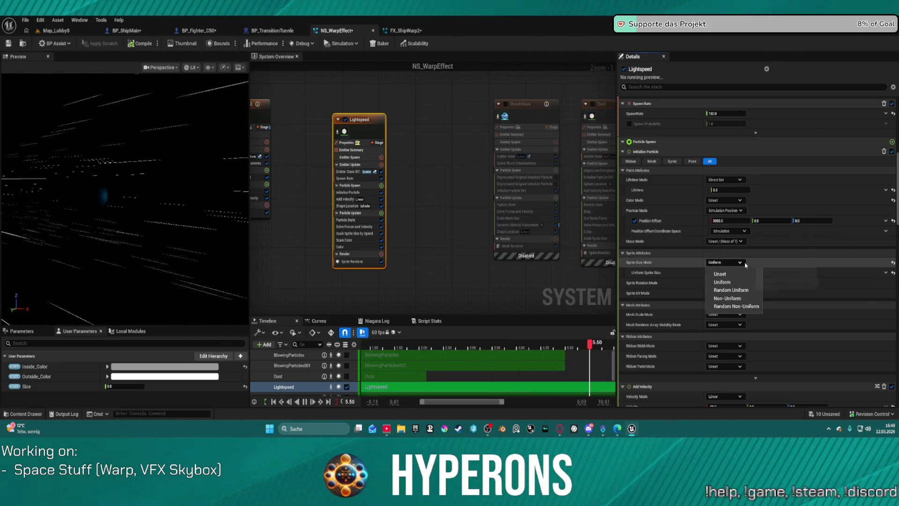
left_click(744, 264)
scroll(712, 225, "down", 6)
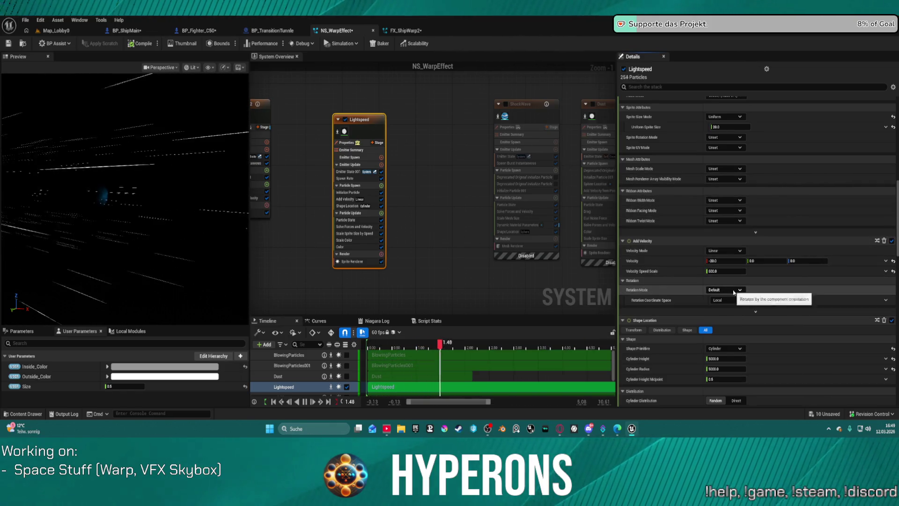
left_click(734, 291)
left_click(738, 300)
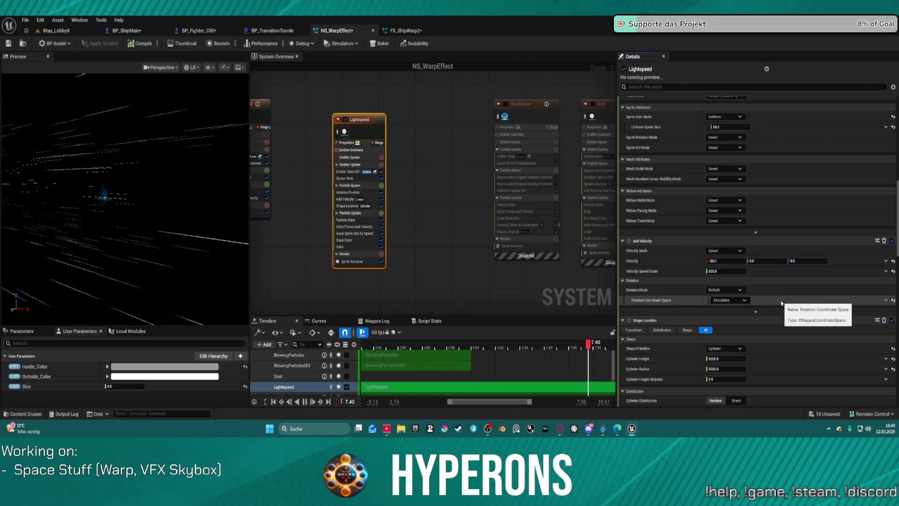
Try Direct cylinder distribution, restore Random, then return to Map_Lobby0
scroll(741, 275, "down", 5)
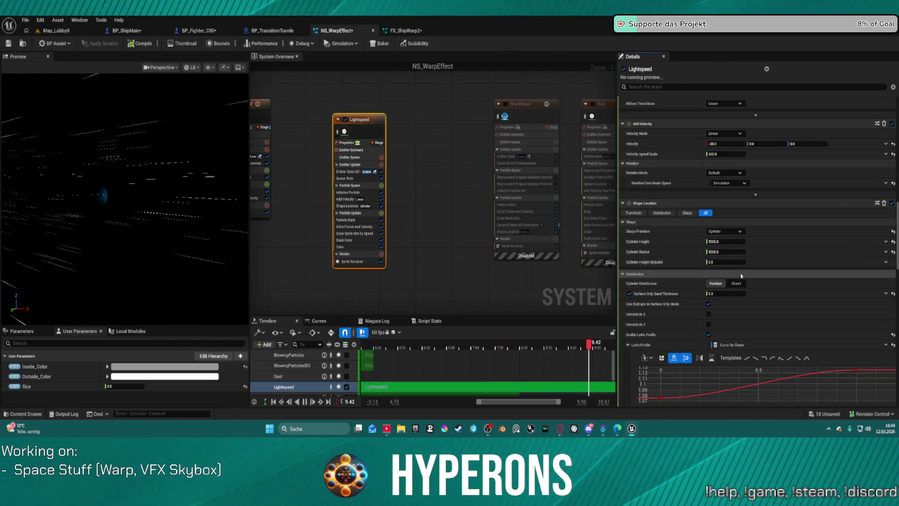
scroll(739, 283, "down", 3)
scroll(737, 292, "down", 1)
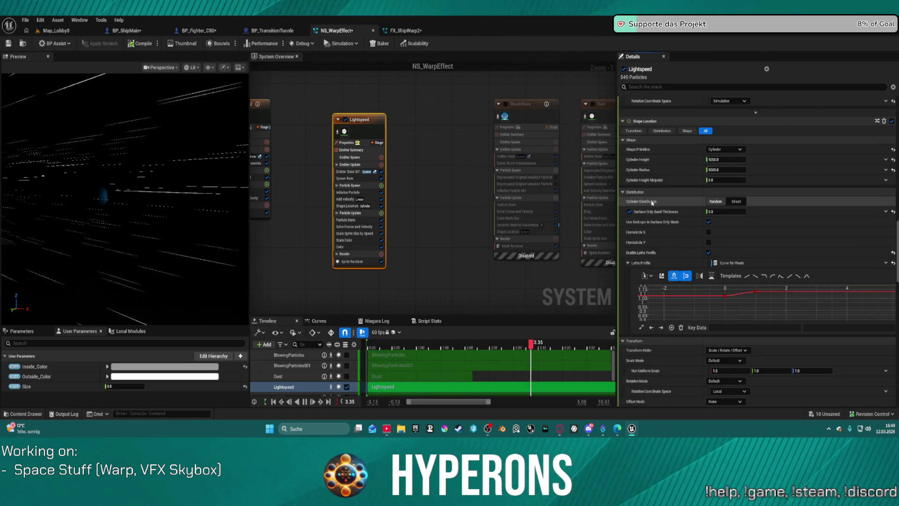
left_click(738, 202)
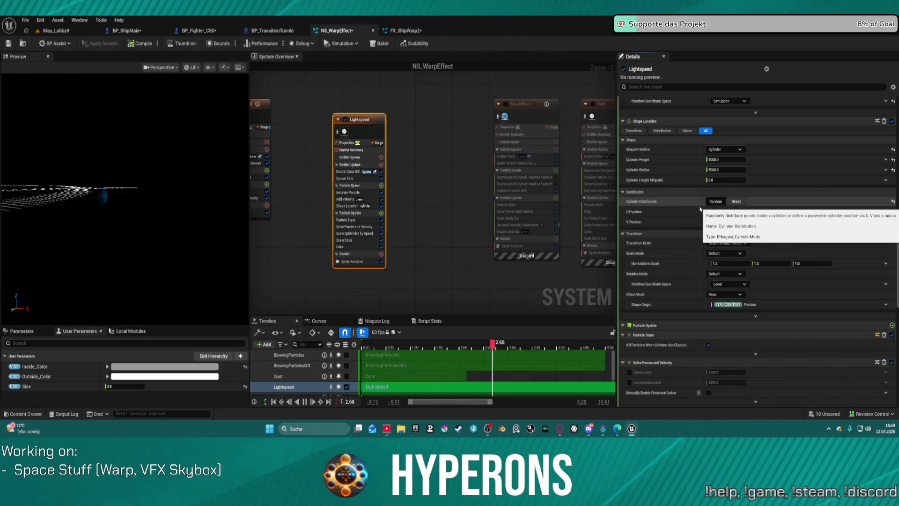
left_click(715, 202)
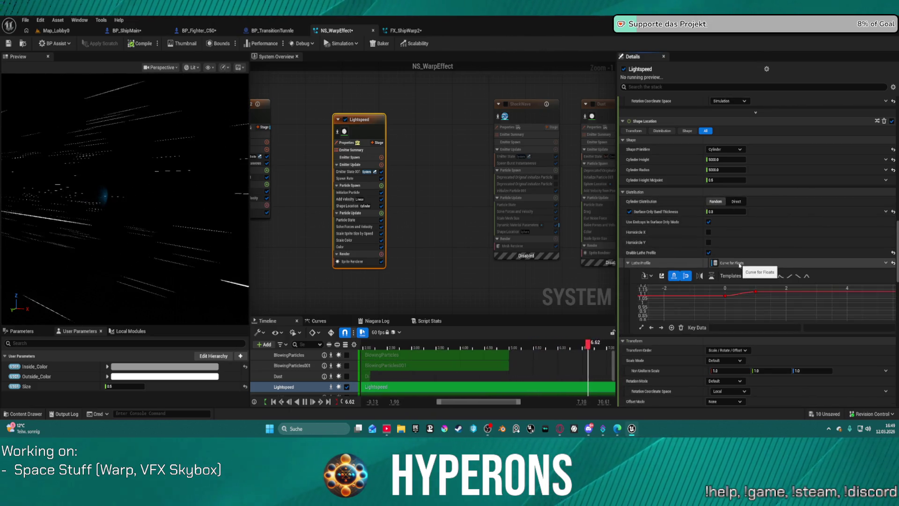
scroll(734, 263, "down", 1)
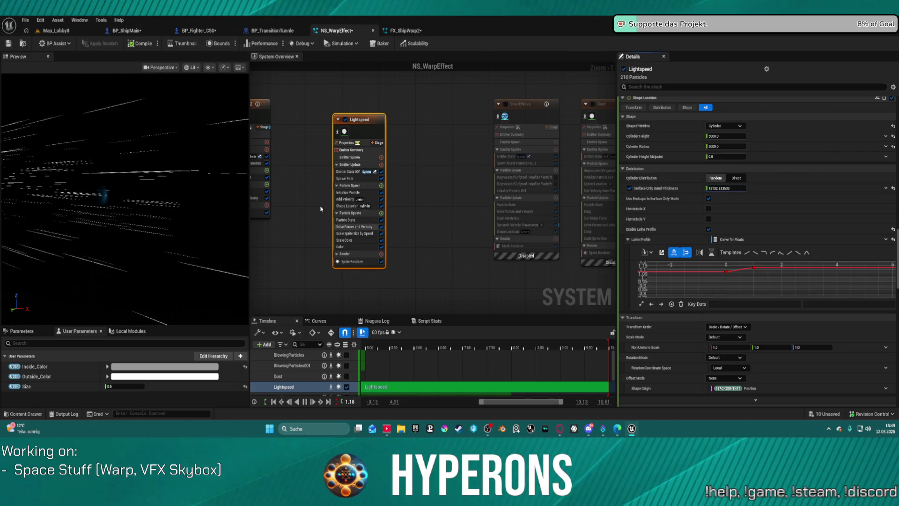
left_click(57, 31)
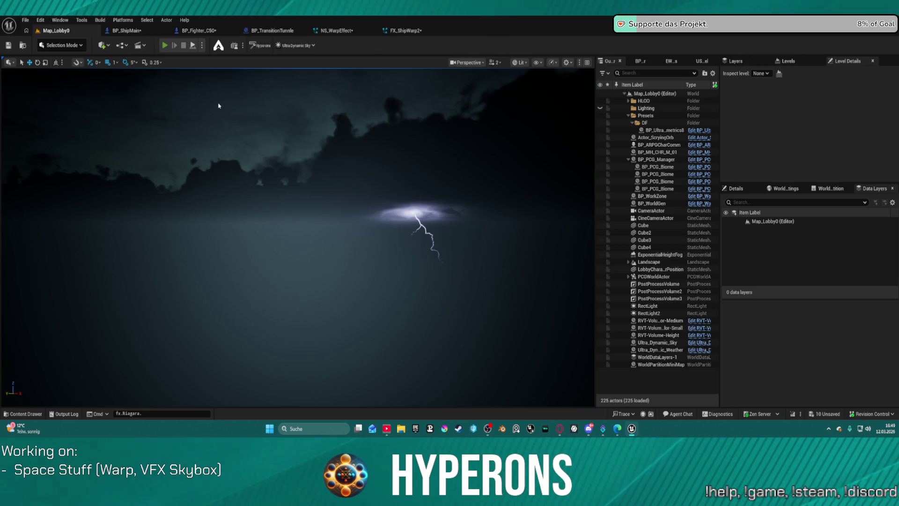
key("alt+p")
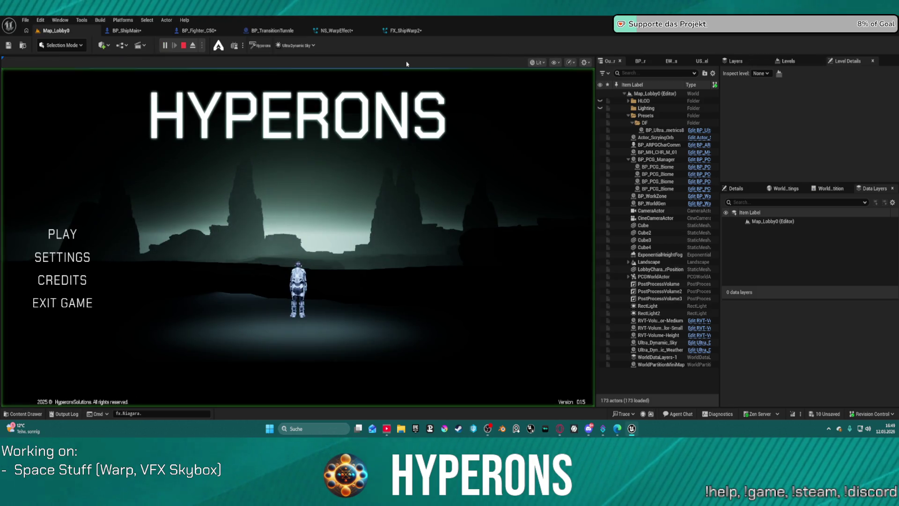
left_click(79, 236)
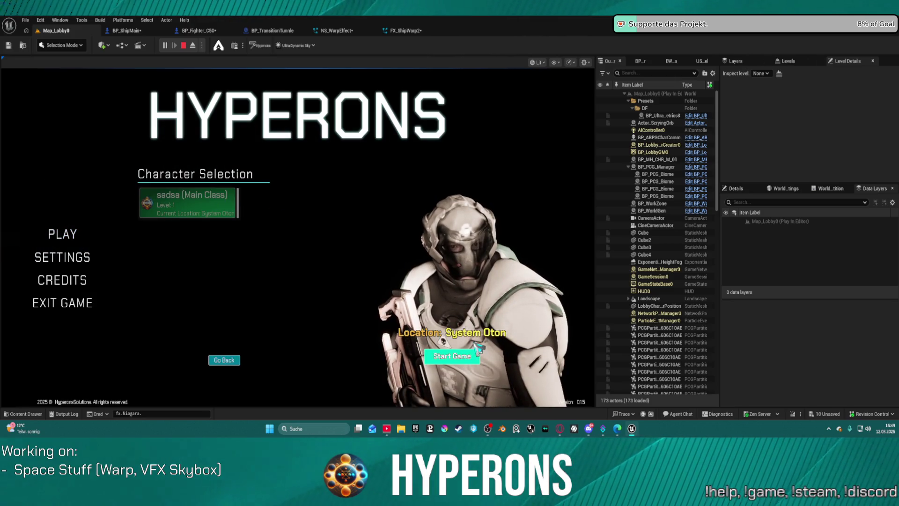
left_click(452, 356)
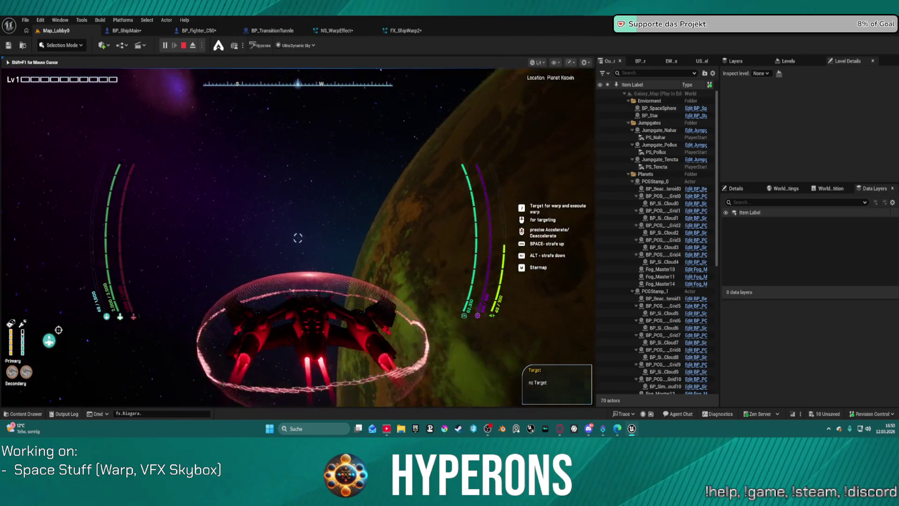
key("Escape")
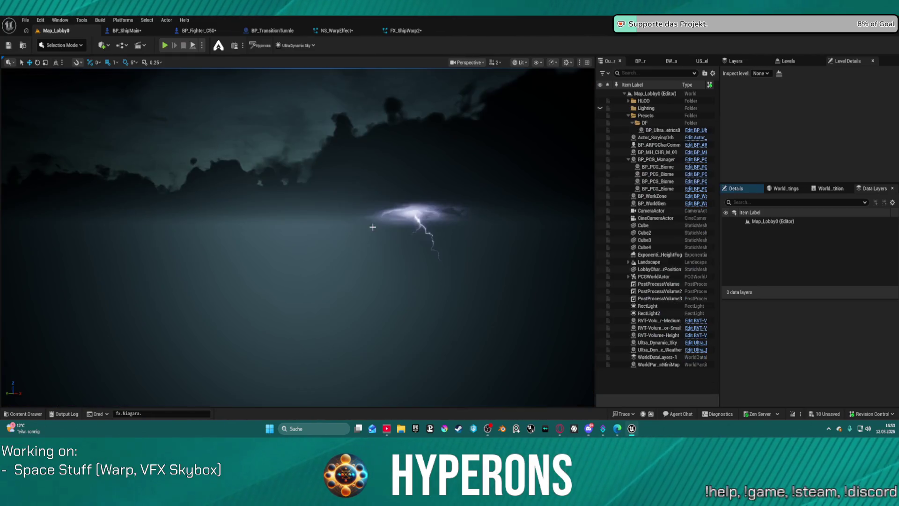
In Particle State, uncheck Kill Particles When Lifetime Has Elapsed and check Let Infinitely Lived Particles Die
left_click(343, 30)
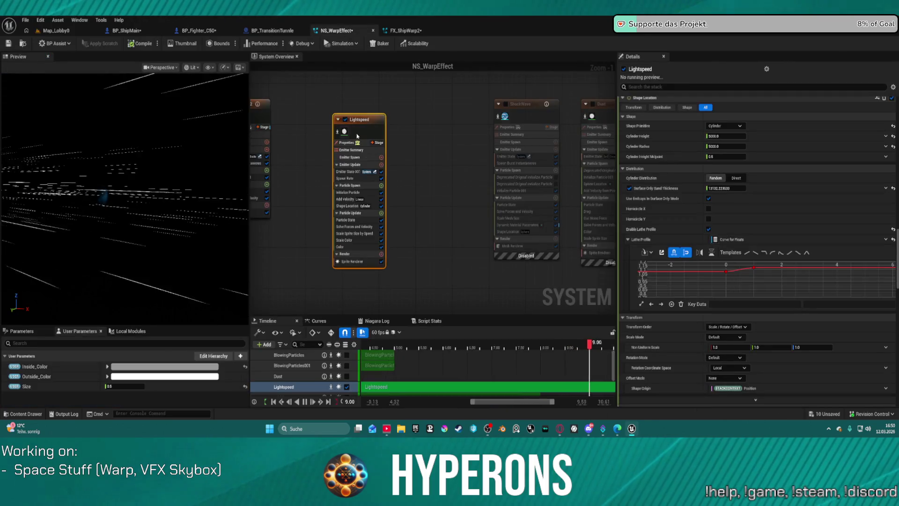
scroll(356, 235, "up", 1)
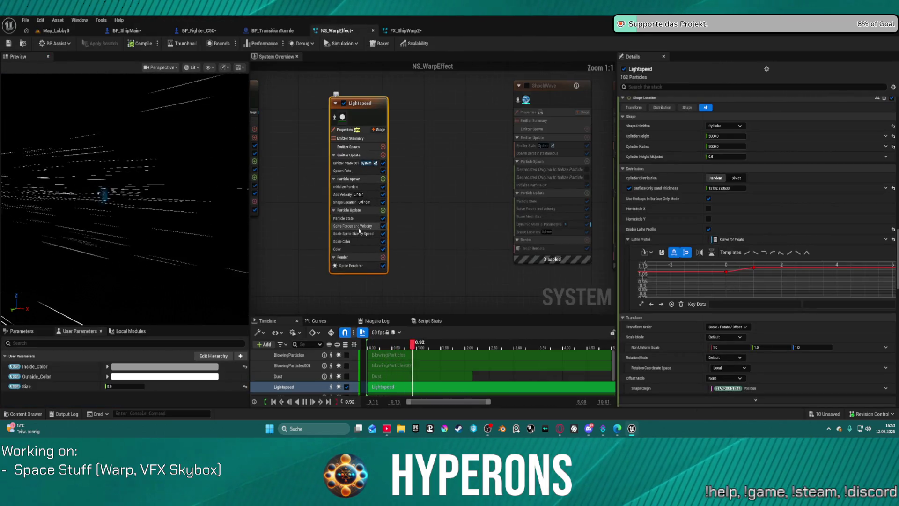
left_click(354, 219)
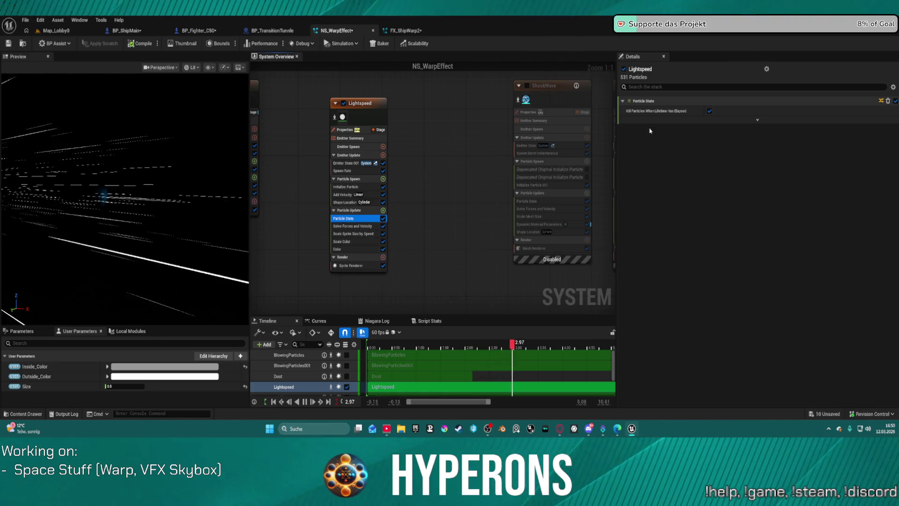
left_click(709, 111)
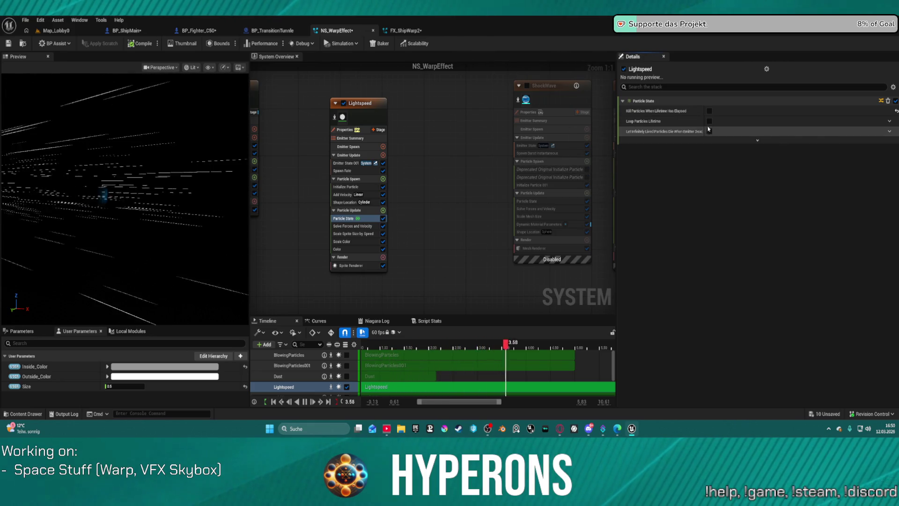
mouse_move(706, 136)
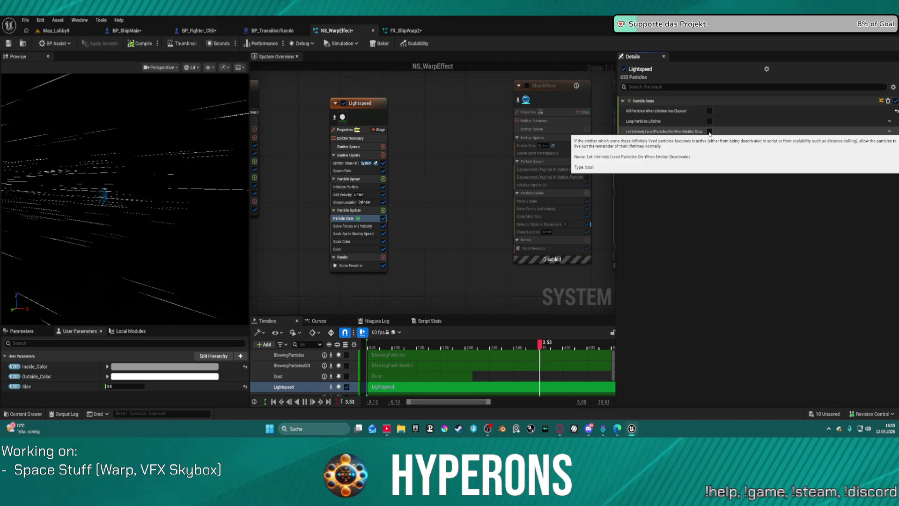
left_click(709, 133)
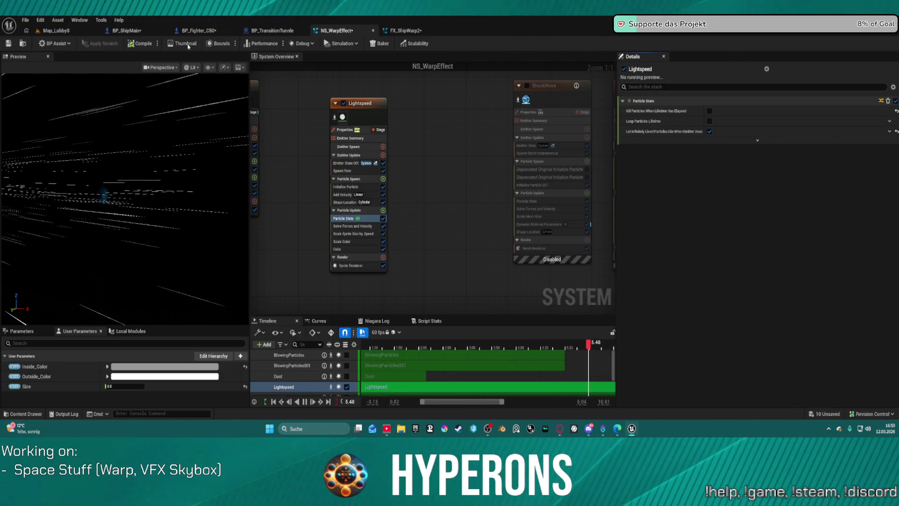
left_click(56, 30)
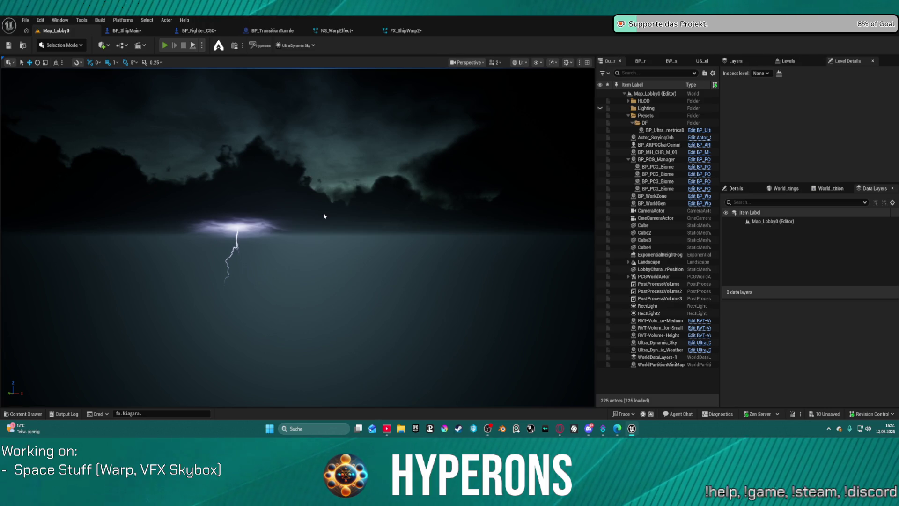
key("alt+p")
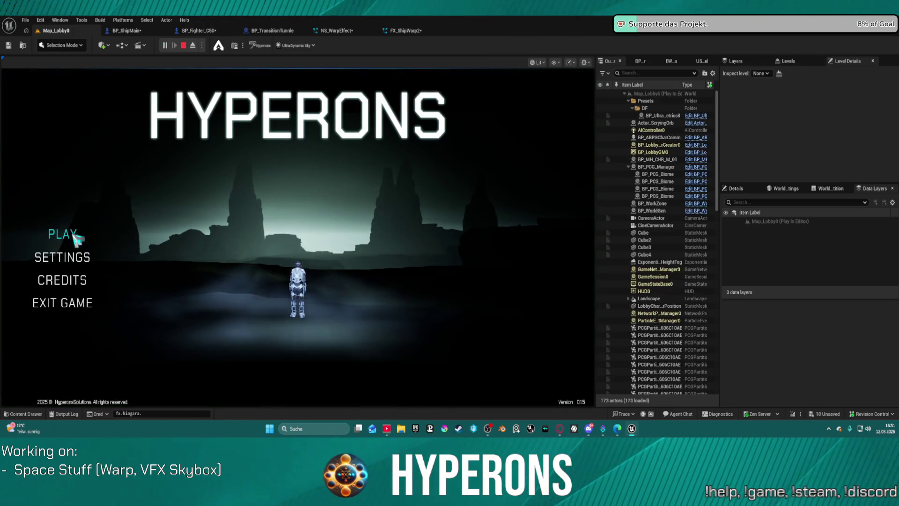
left_click(62, 233)
left_click(192, 213)
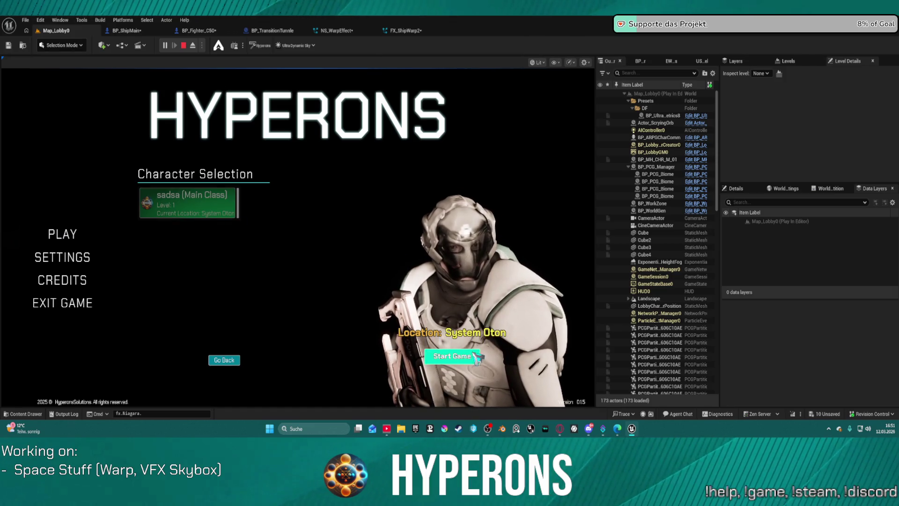
left_click(491, 340)
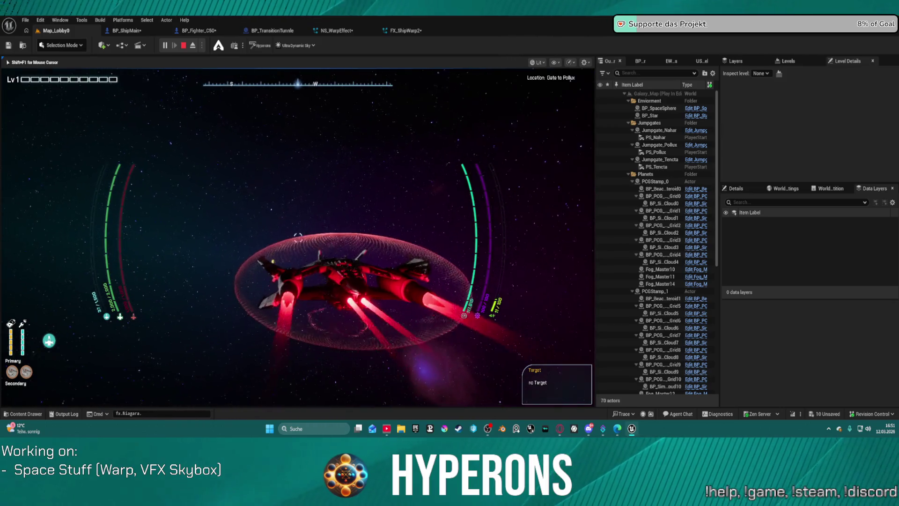
key("t")
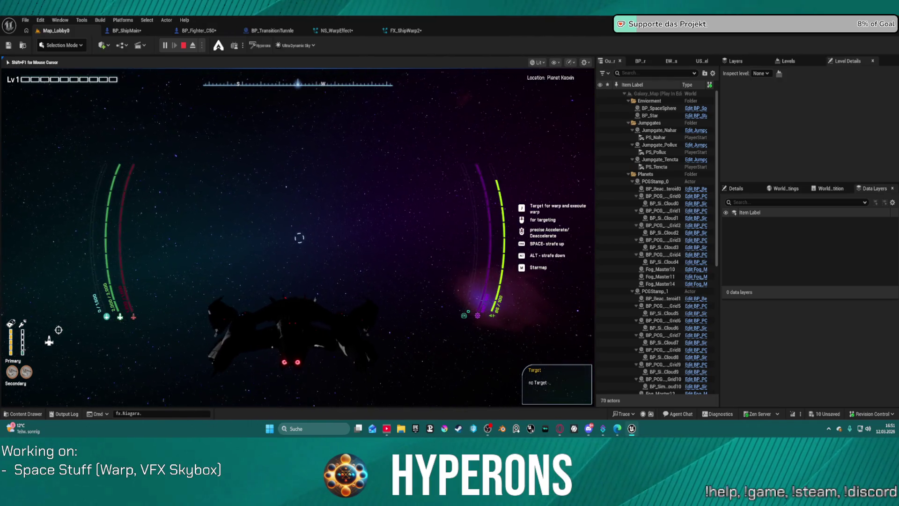
key("e")
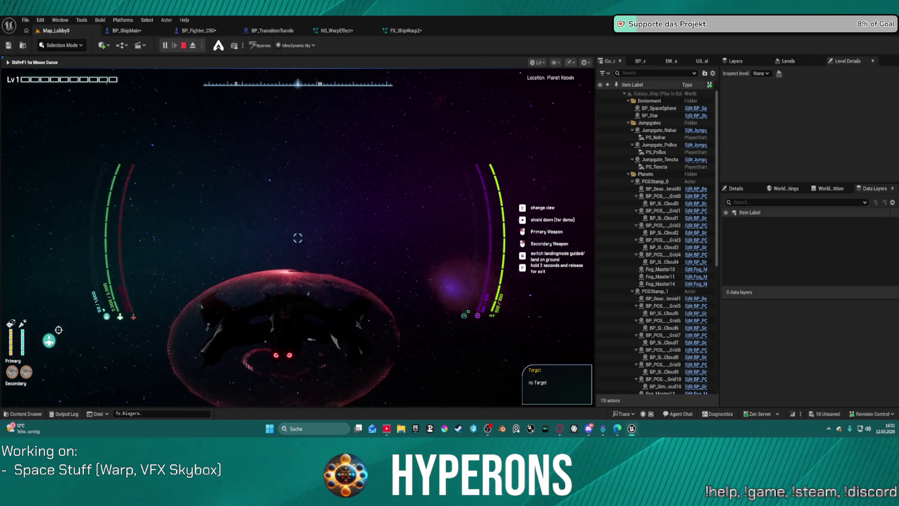
key("Escape")
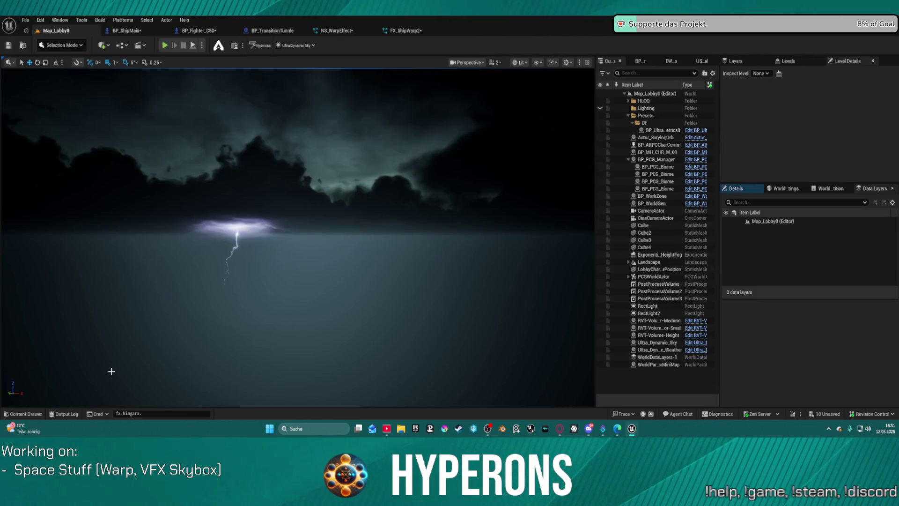
Re-check Kill Particles When Lifetime Has Elapsed in Particle State, then select Initialize Particle
left_click(330, 31)
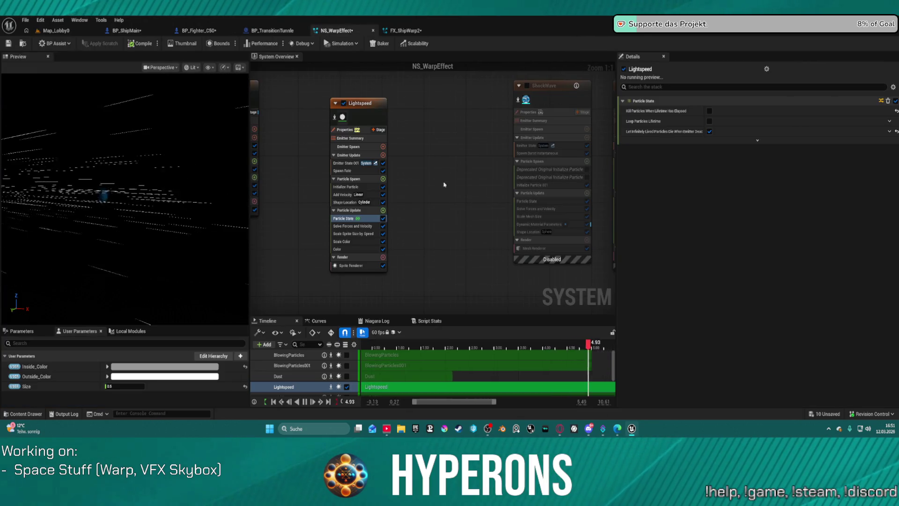
mouse_move(650, 135)
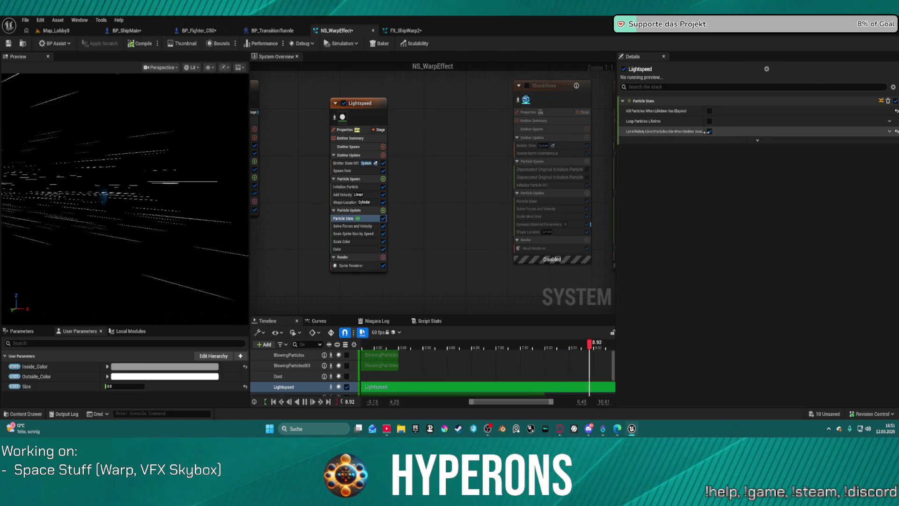
mouse_move(677, 127)
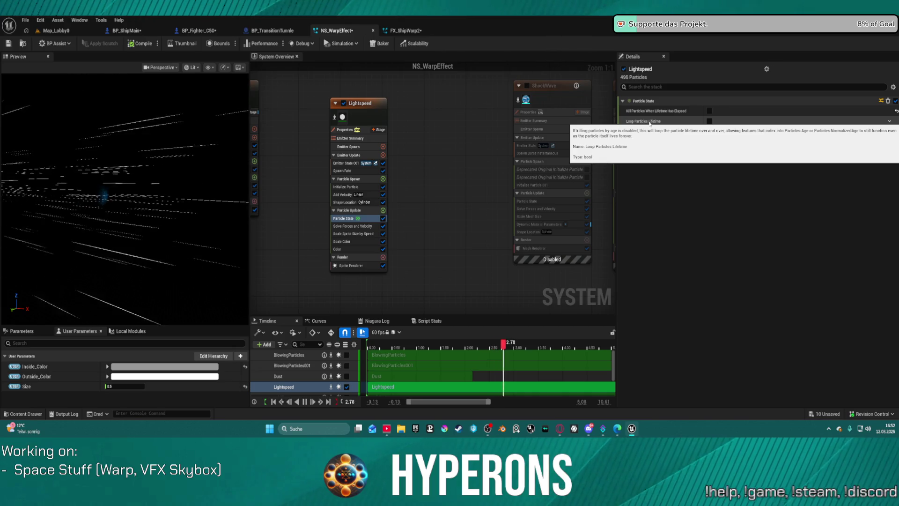
left_click(709, 120)
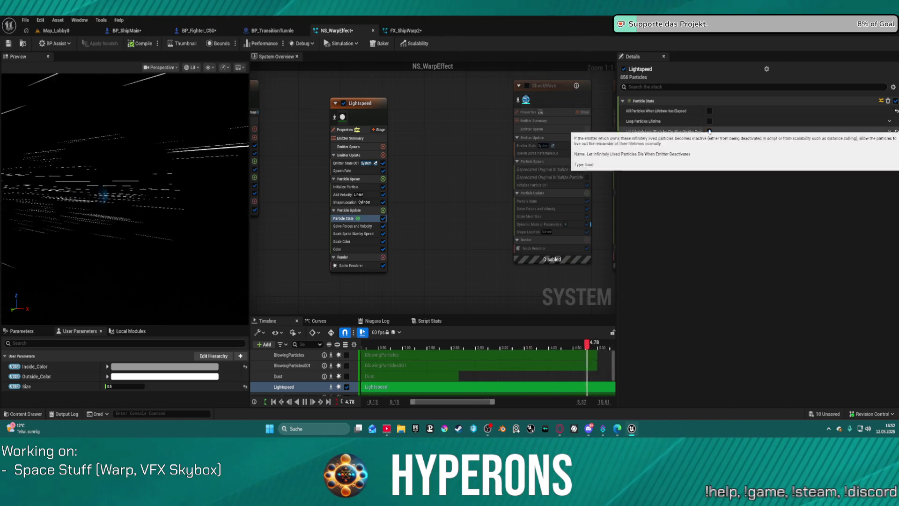
left_click(710, 111)
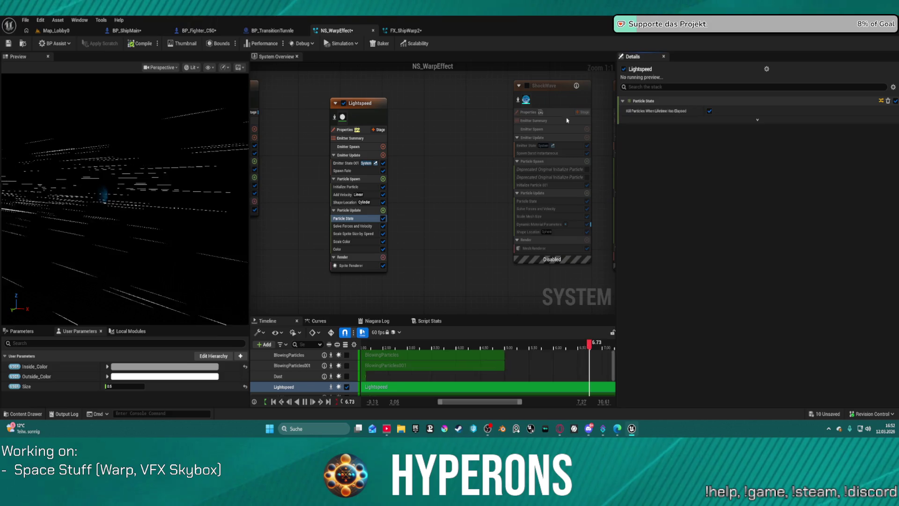
left_click(373, 109)
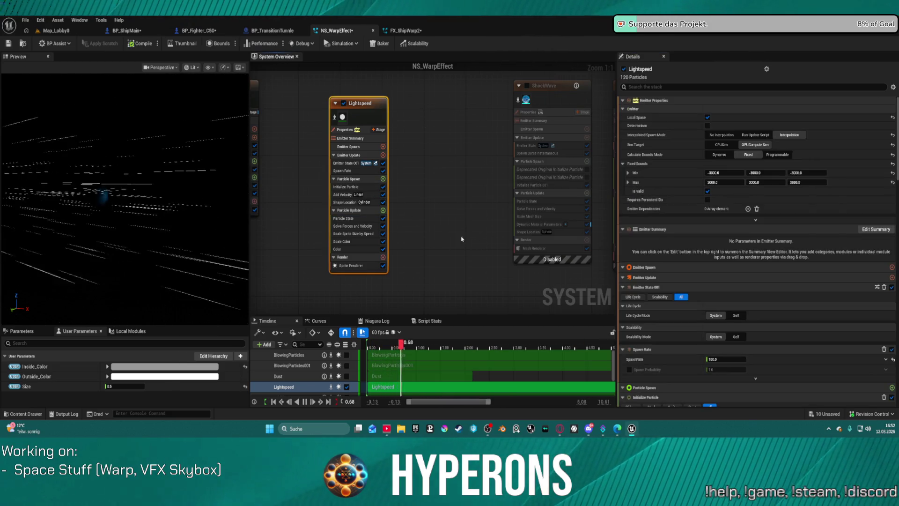
left_click(358, 187)
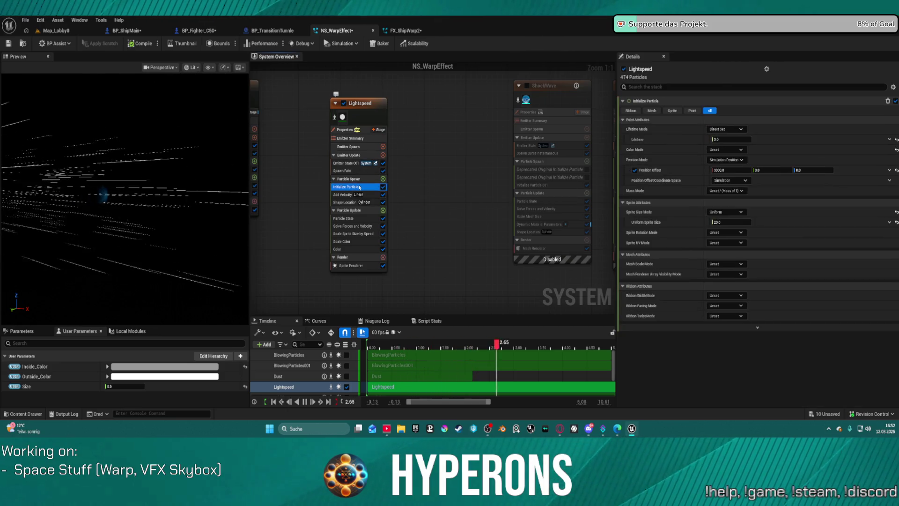
Change the particle Lifetime from 3.0 to 0.5 and return to Map_Lobby0
left_click(730, 139)
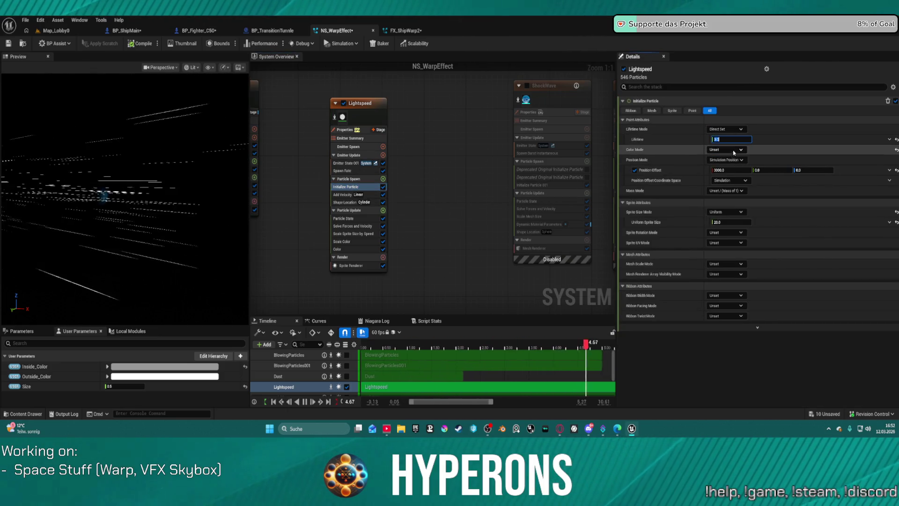
key("BackSpace")
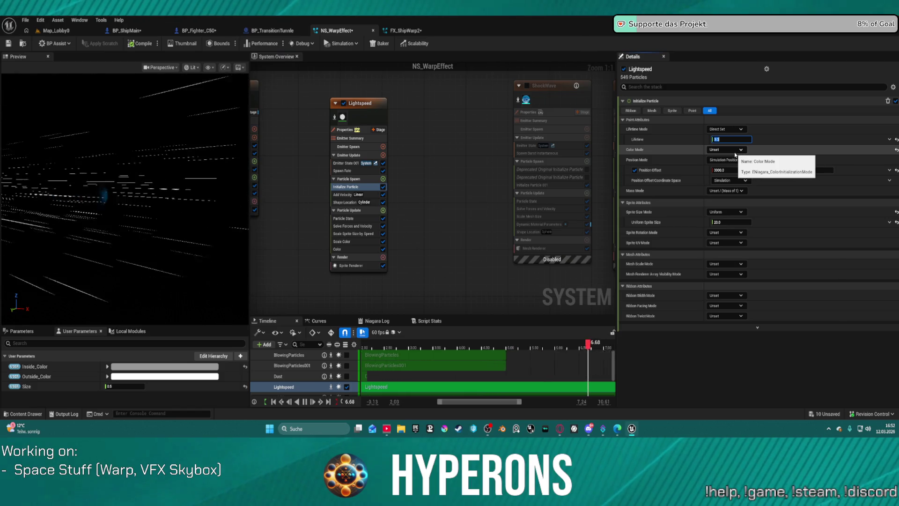
type("5")
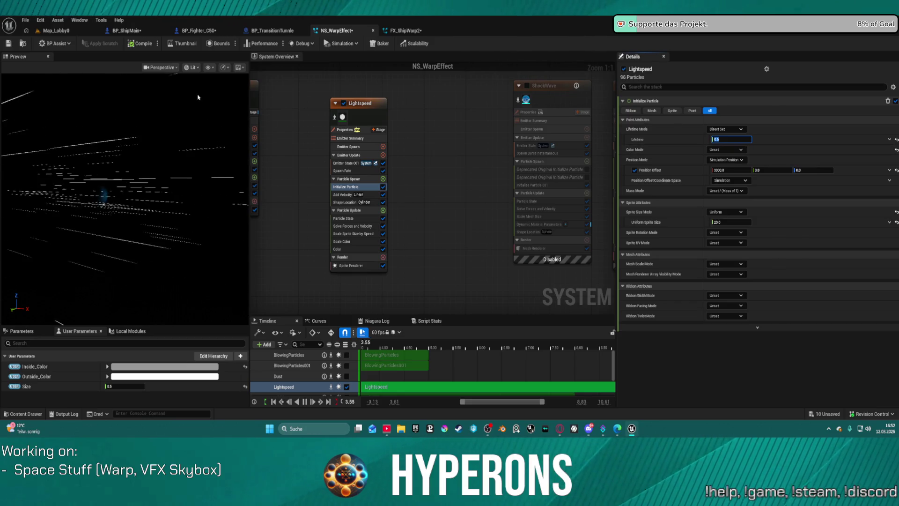
left_click(61, 31)
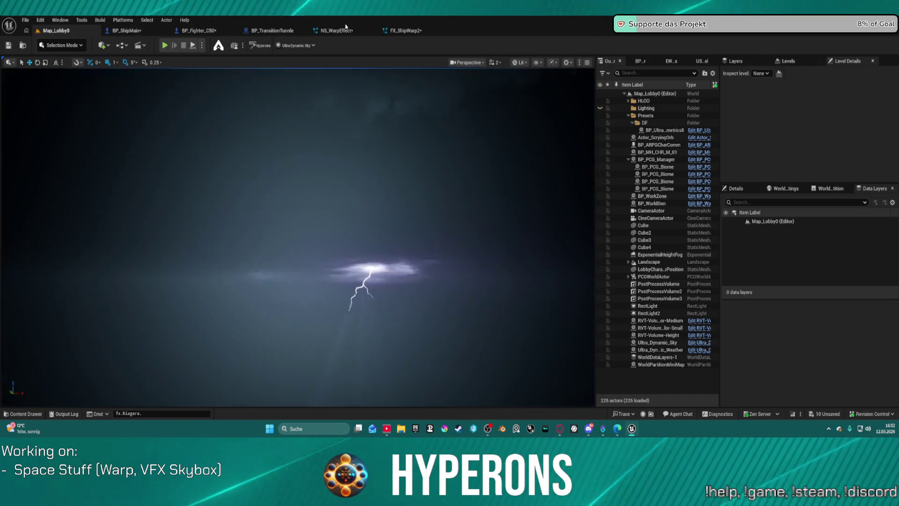
Switch to the NS_WarpEffect tab to preview the 0.5-lifetime Lightspeed streaks
left_click(336, 30)
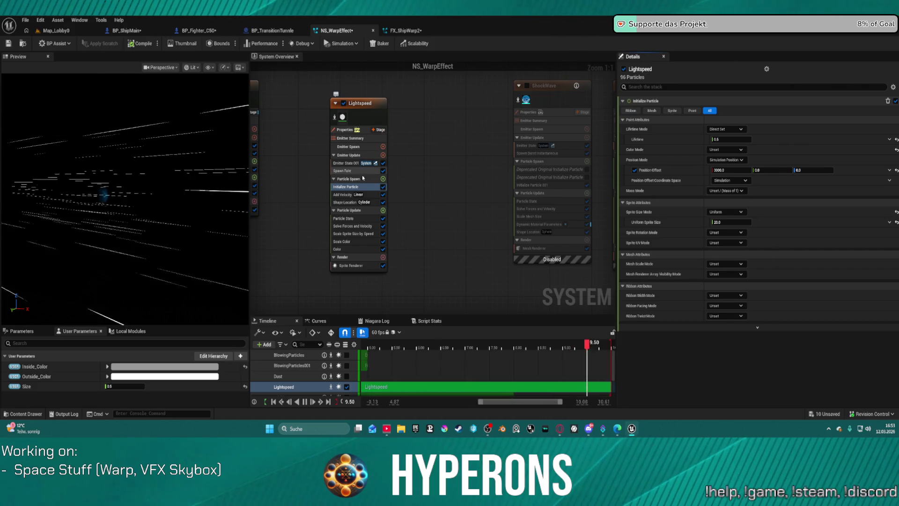
Leave Spawn Probability disabled in Lightspeed's Spawn Rate module, then view Initialize Particle
left_click(345, 163)
left_click(346, 172)
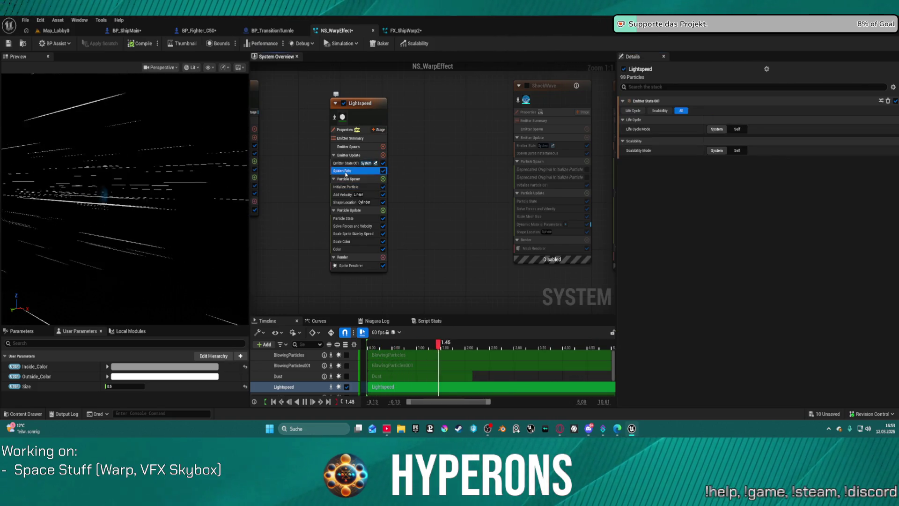
left_click(630, 122)
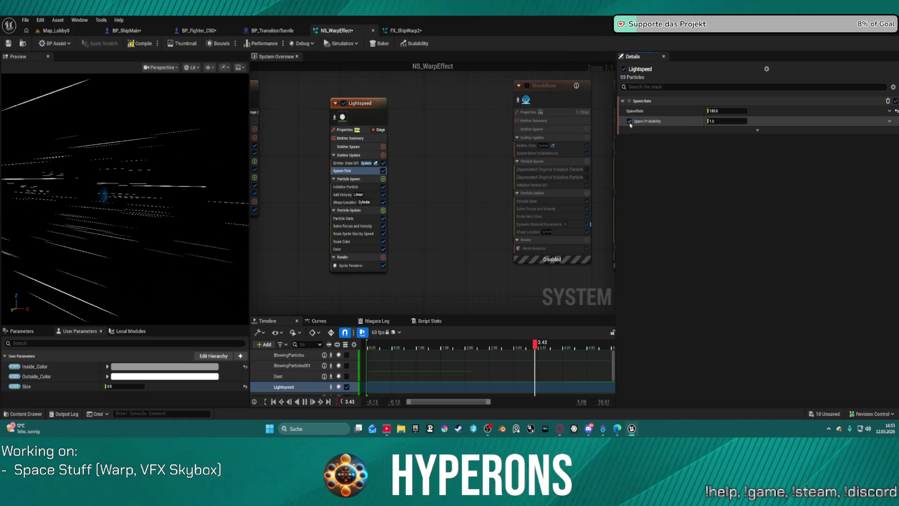
mouse_move(663, 125)
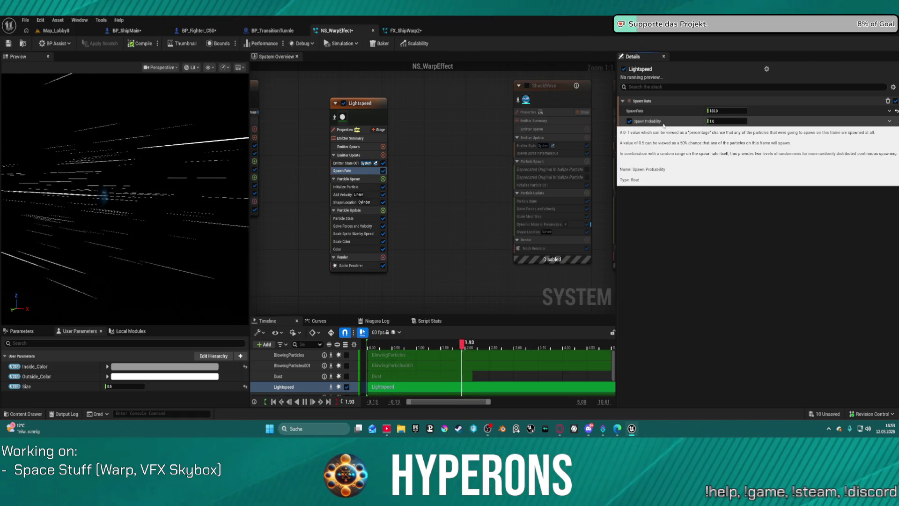
left_click(633, 123)
left_click(631, 121)
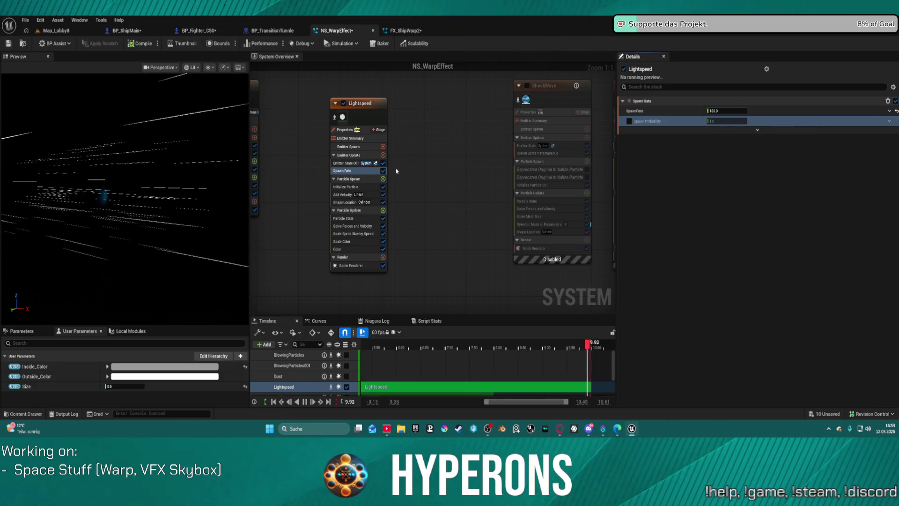
left_click(361, 187)
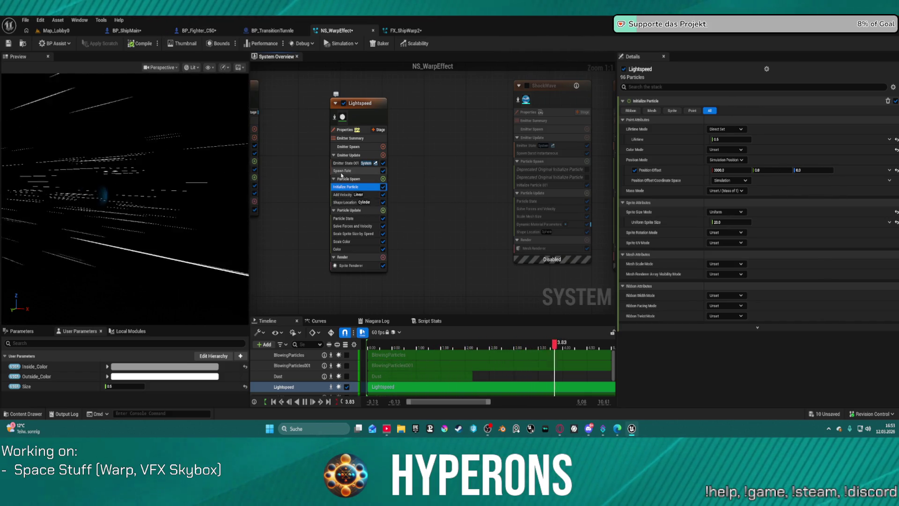
Inspect Lightspeed's emitter properties, Initialize Particle, and Sprite Renderer (Velocity Aligned, material M_dalas)
left_click(363, 104)
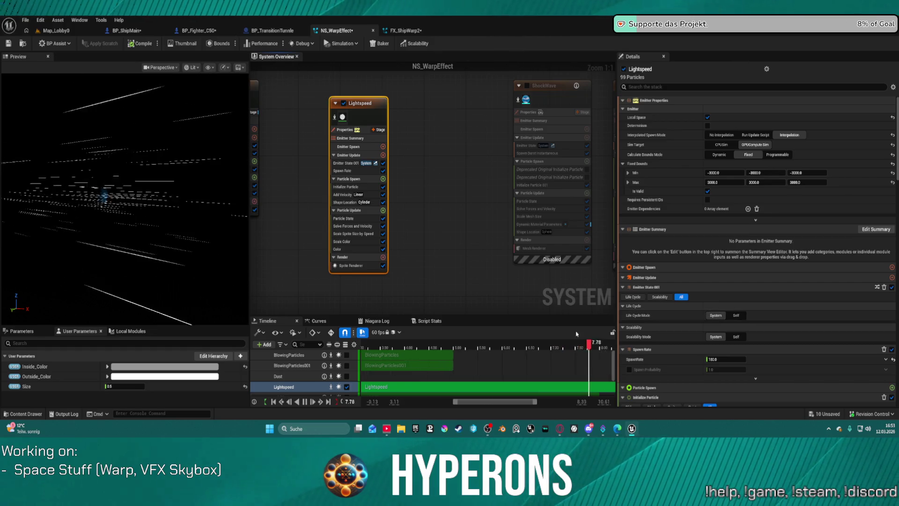
scroll(441, 366, "down", 2)
scroll(443, 365, "up", 2)
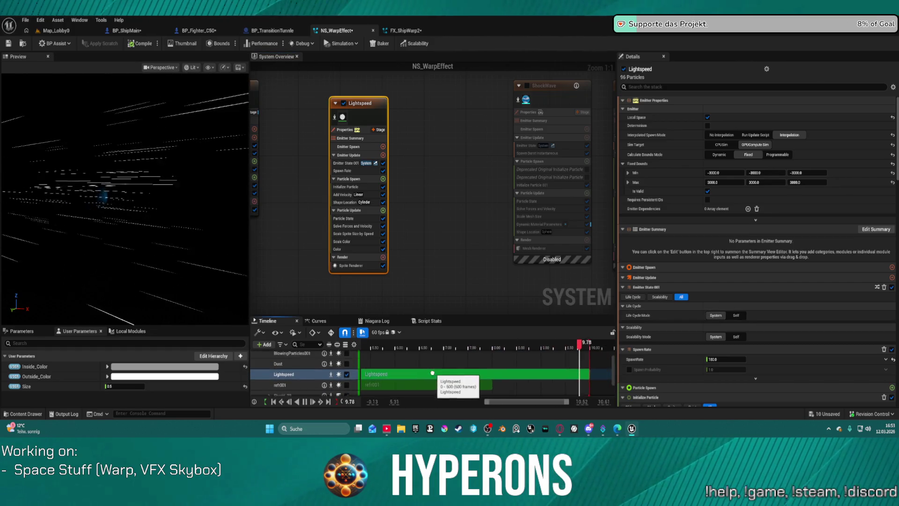
scroll(463, 373, "down", 1)
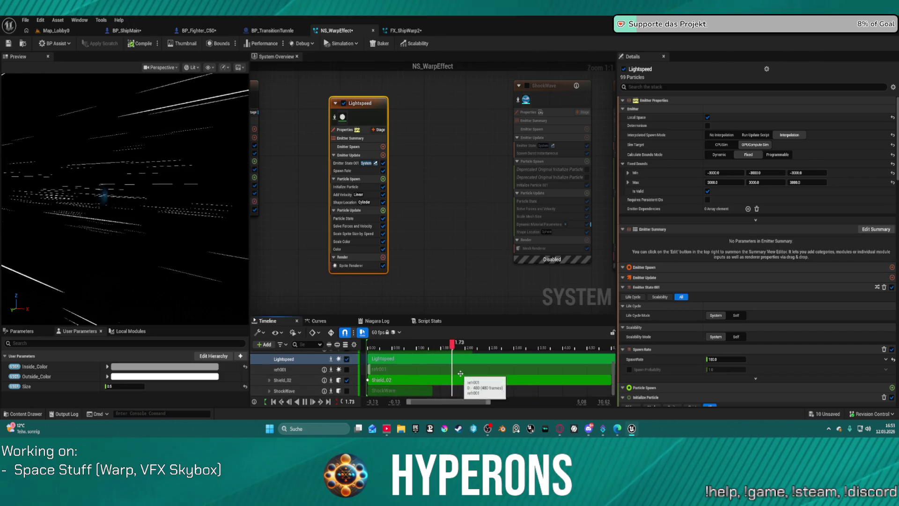
scroll(513, 375, "up", 1)
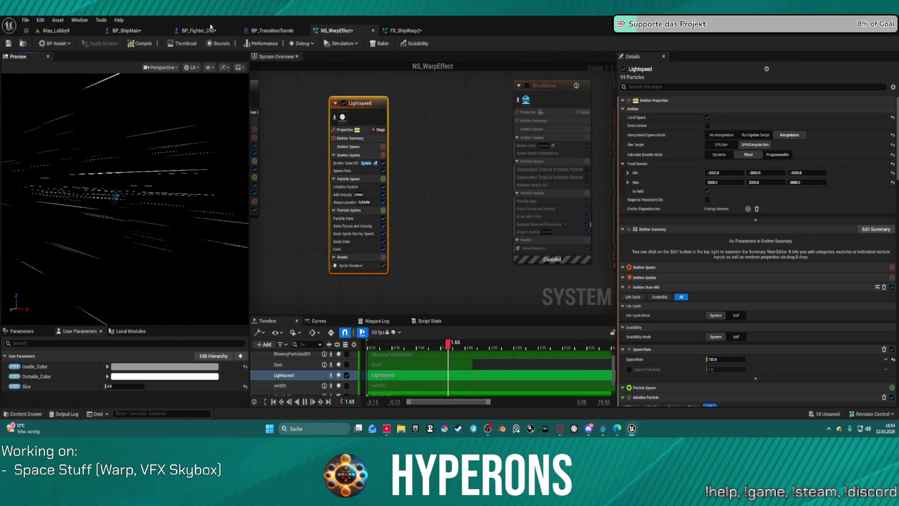
left_click(344, 186)
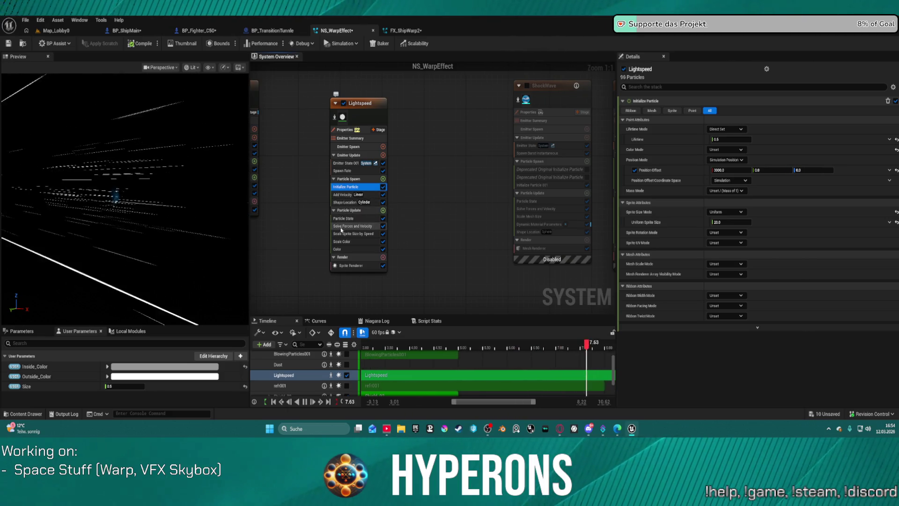
left_click(352, 266)
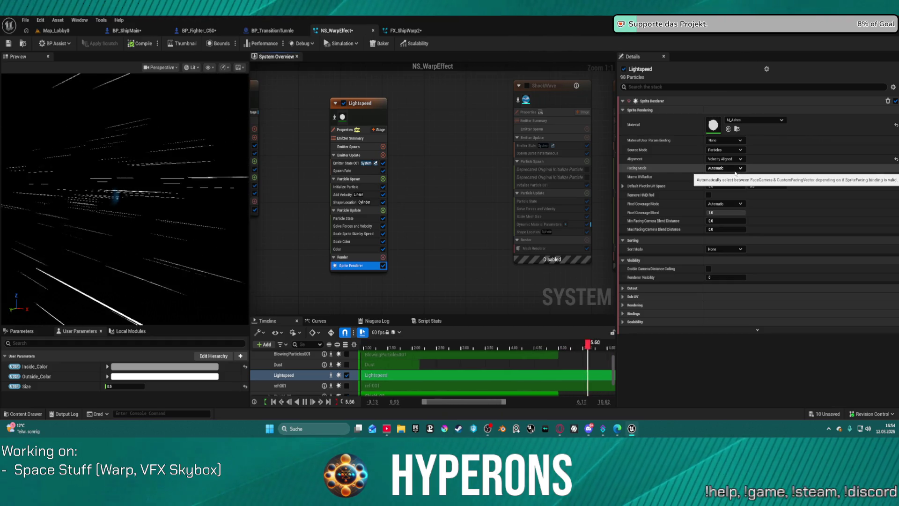
Expand the sprite renderer's Cutout section and briefly view its Rendering settings
left_click(624, 289)
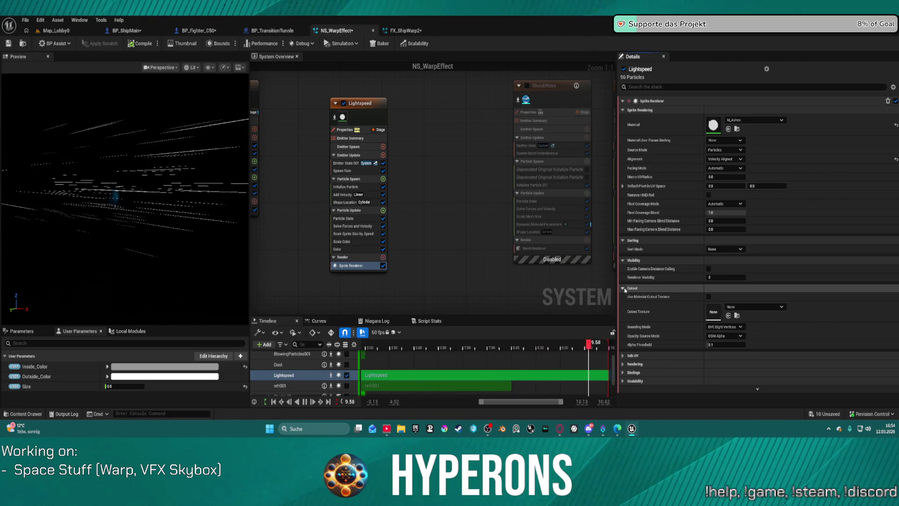
left_click(624, 366)
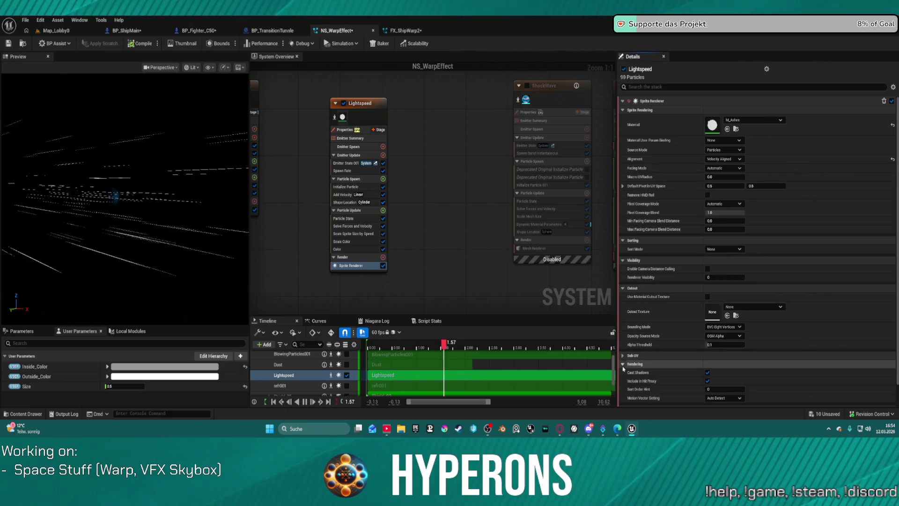
scroll(709, 348, "down", 2)
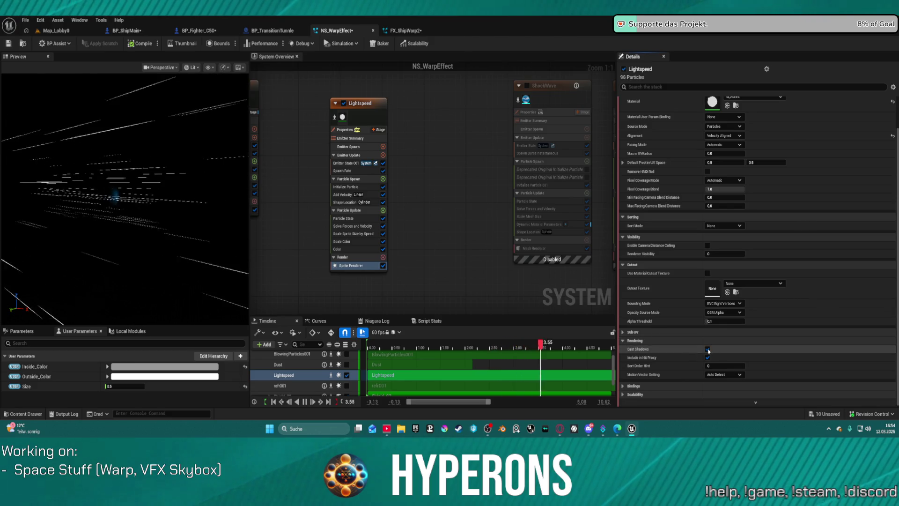
left_click(632, 340)
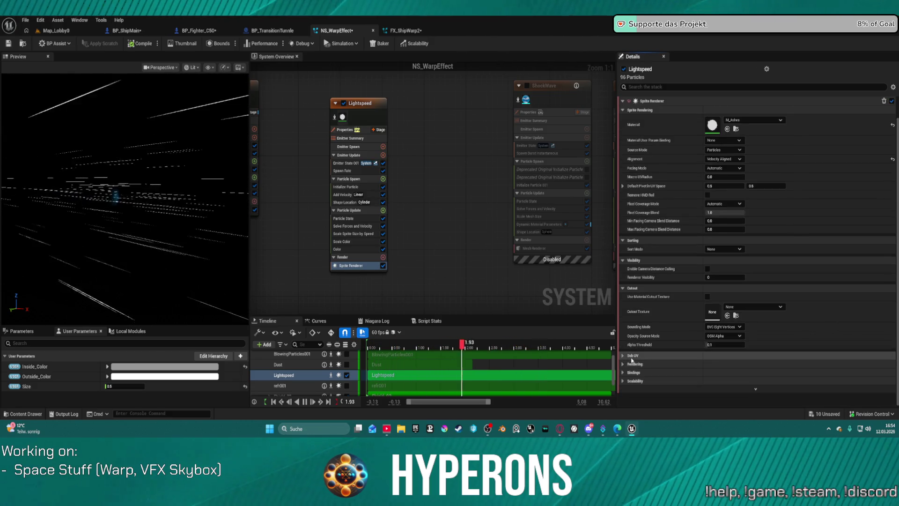
In Bindings, confirm the Velocity Binding stays set to Velocity
left_click(632, 372)
scroll(688, 326, "down", 3)
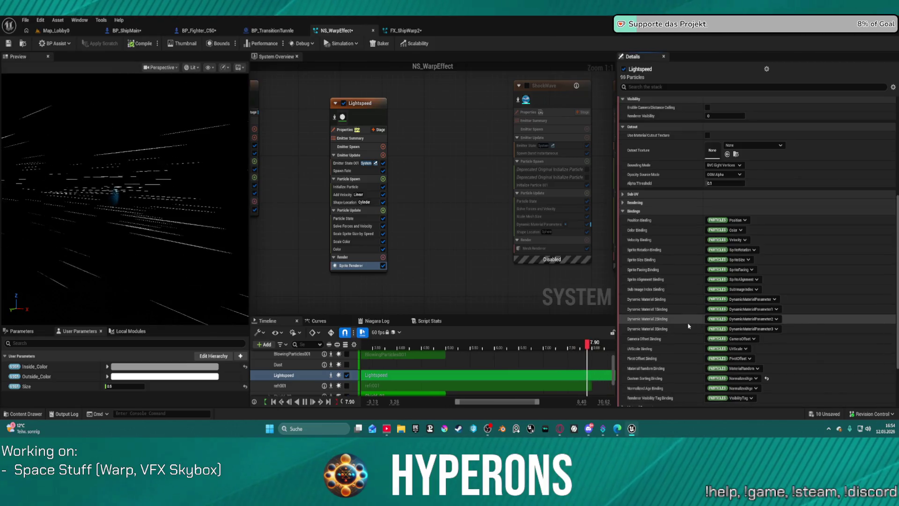
left_click(746, 240)
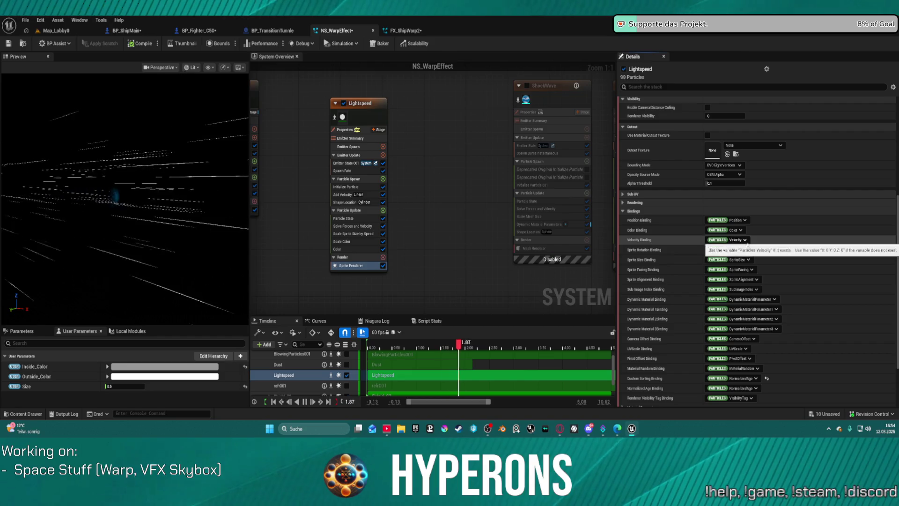
left_click(739, 306)
scroll(740, 314, "down", 1)
scroll(739, 315, "down", 1)
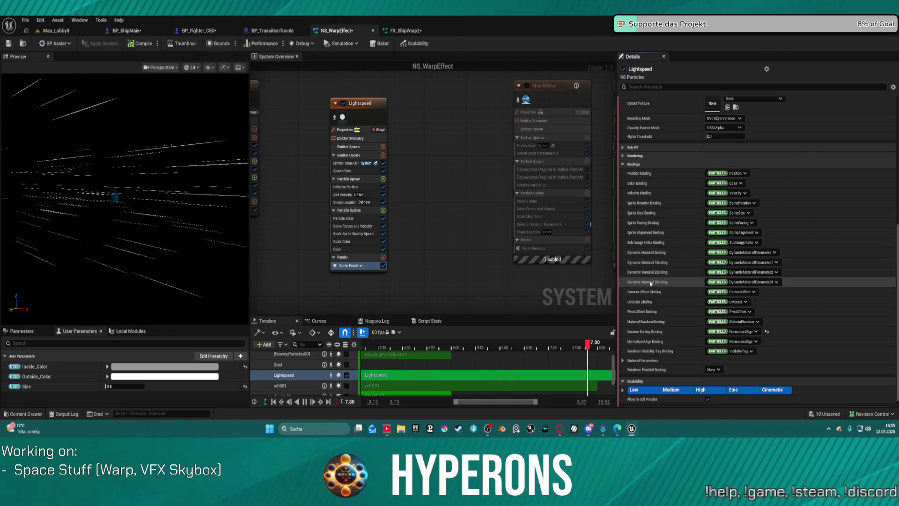
scroll(662, 257, "up", 3)
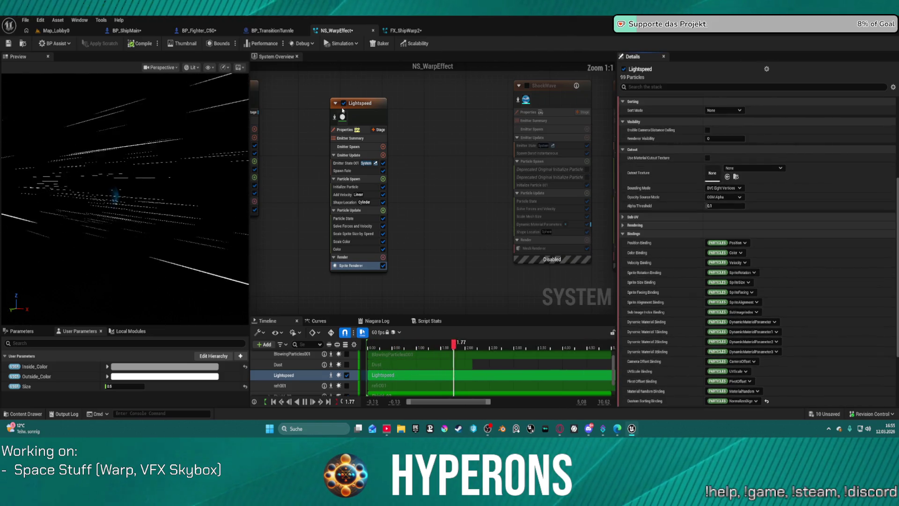
Add a Generic Simulation Stage to the Lightspeed emitter
left_click(361, 109)
left_click(346, 129)
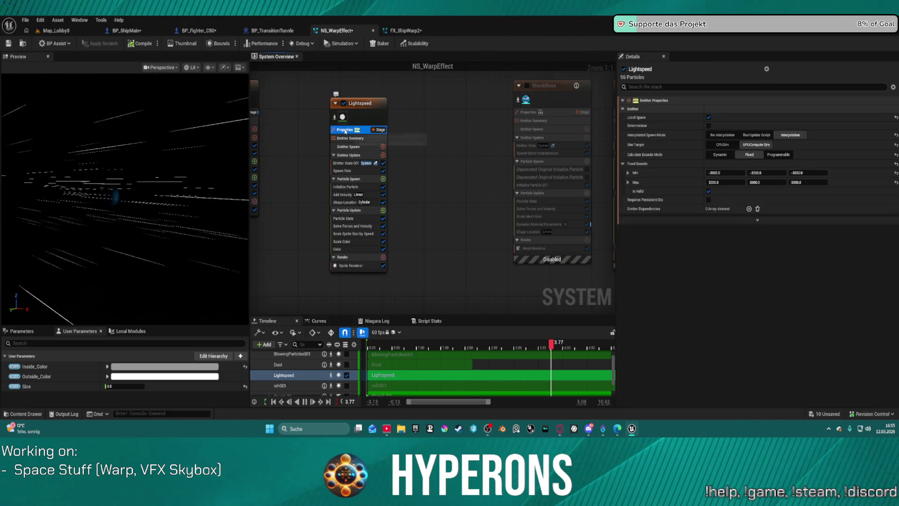
left_click(373, 129)
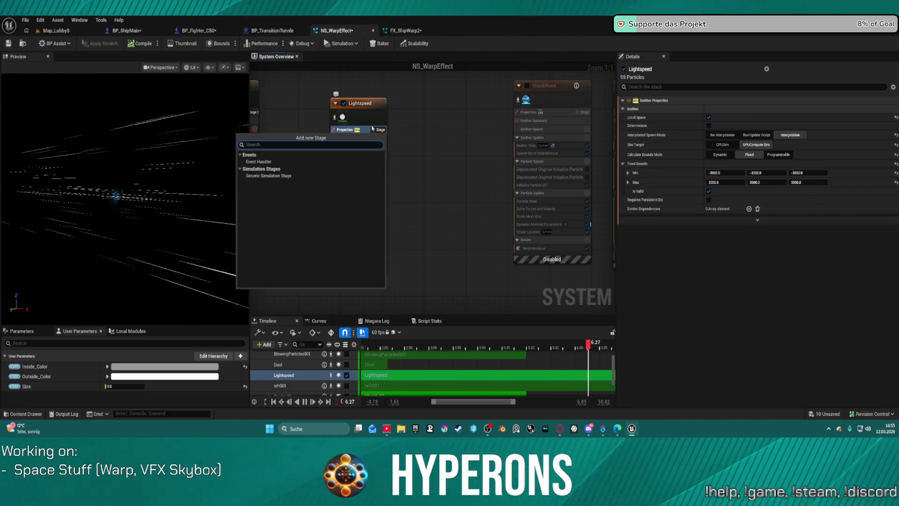
left_click(263, 177)
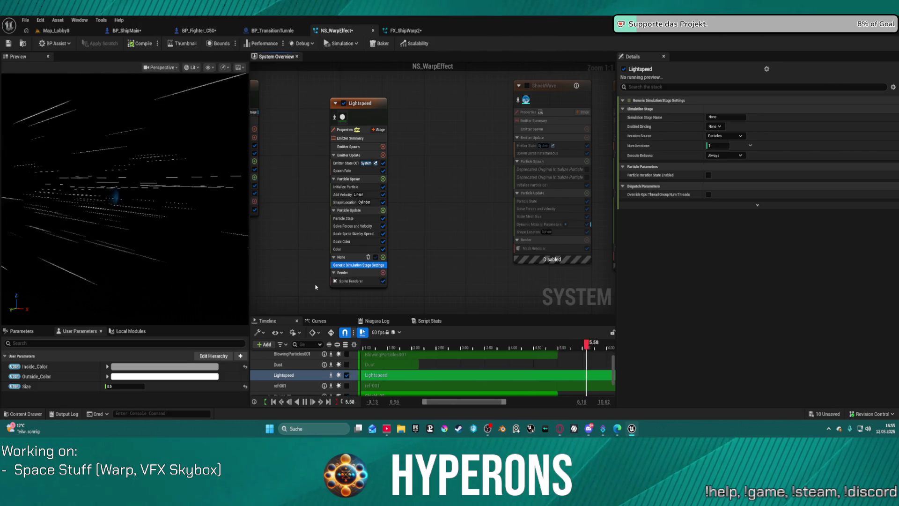
Keep the stage's Execute Behavior at Always and leave Enabled Binding unchanged
left_click(728, 157)
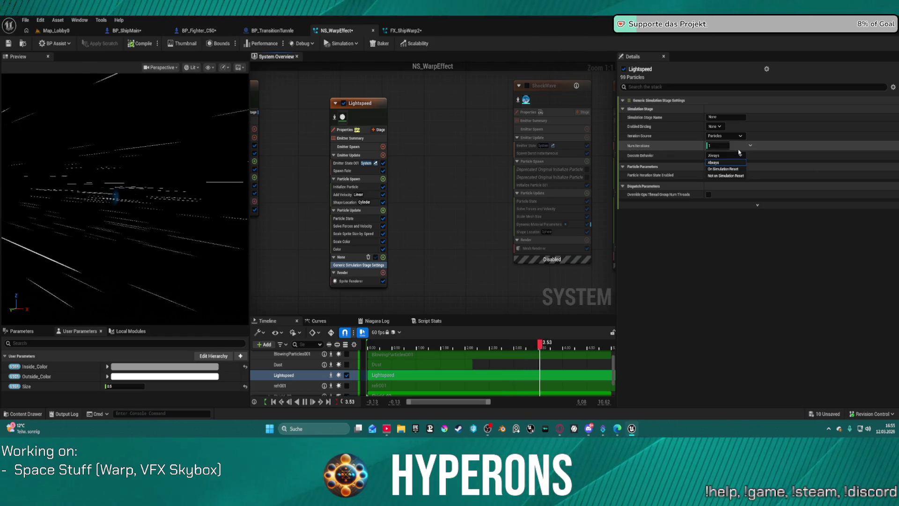
left_click(739, 152)
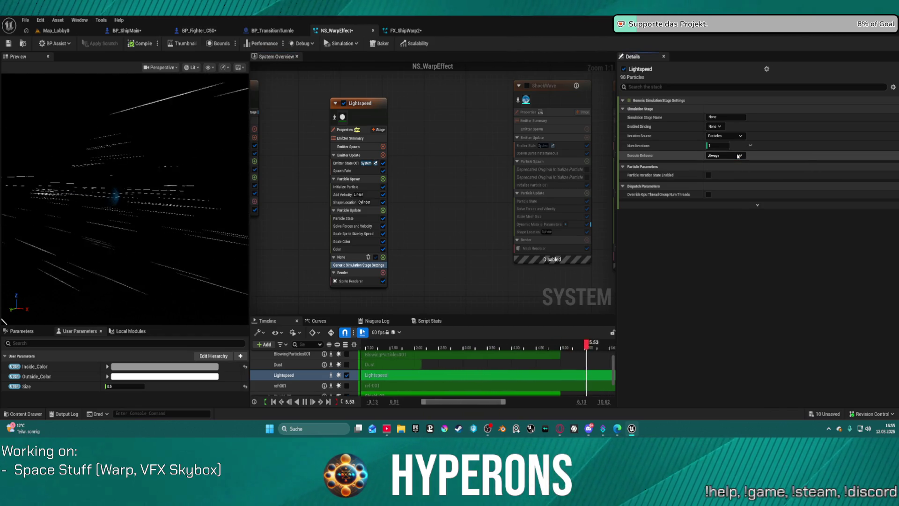
left_click(717, 127)
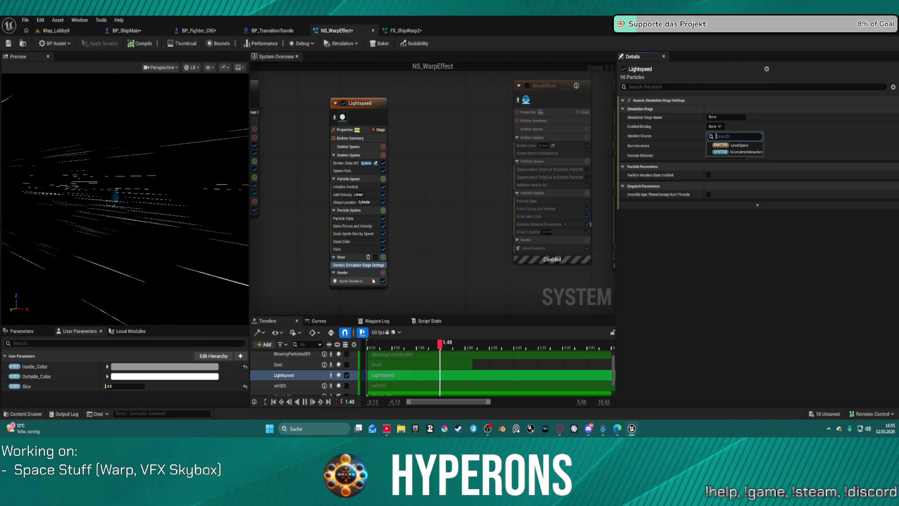
left_click(342, 265)
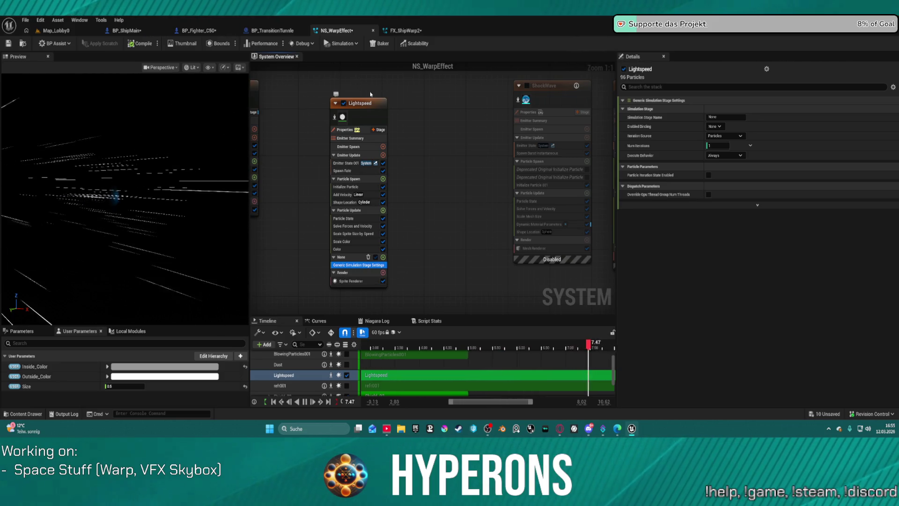
Delete the Particle State module from Lightspeed and return to the Map_Lobby0 level
left_click(360, 233)
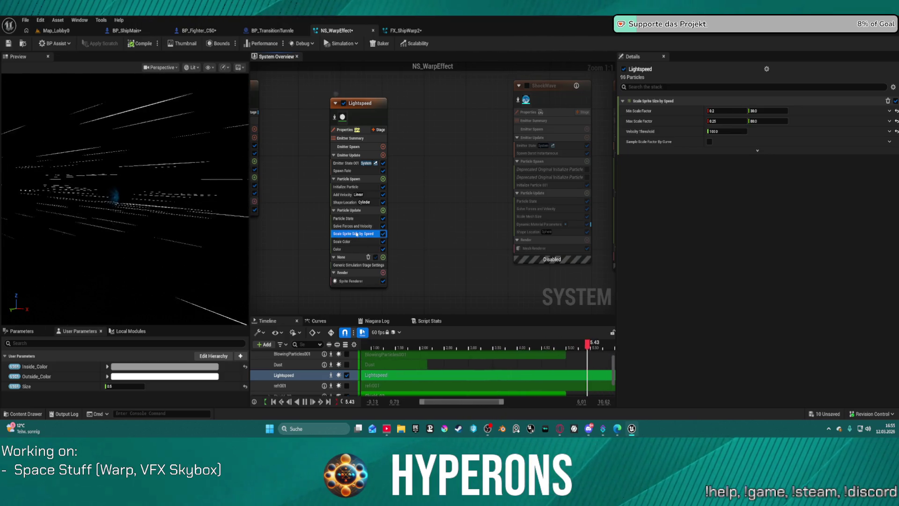
left_click(359, 226)
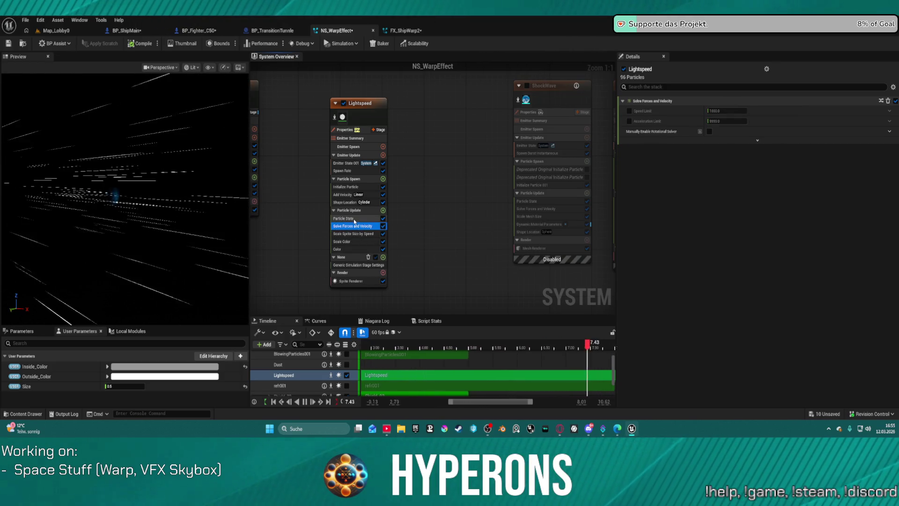
left_click(356, 219)
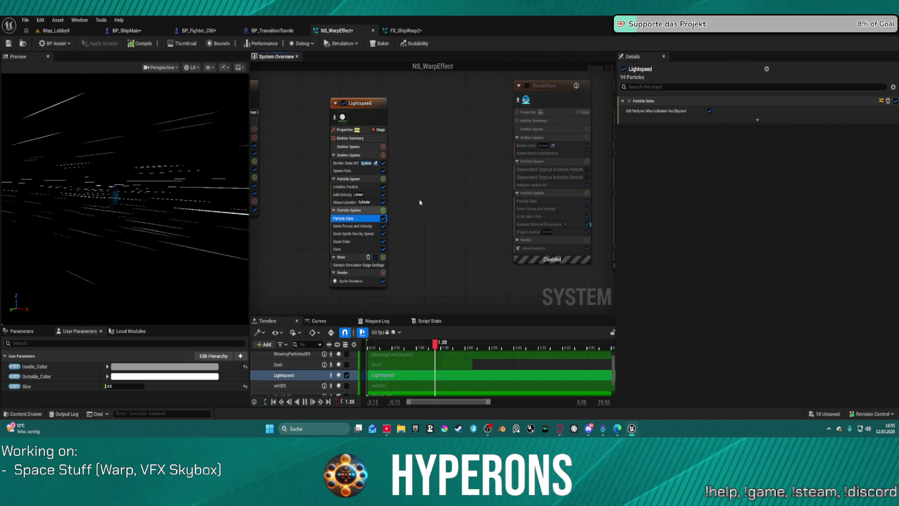
mouse_move(355, 220)
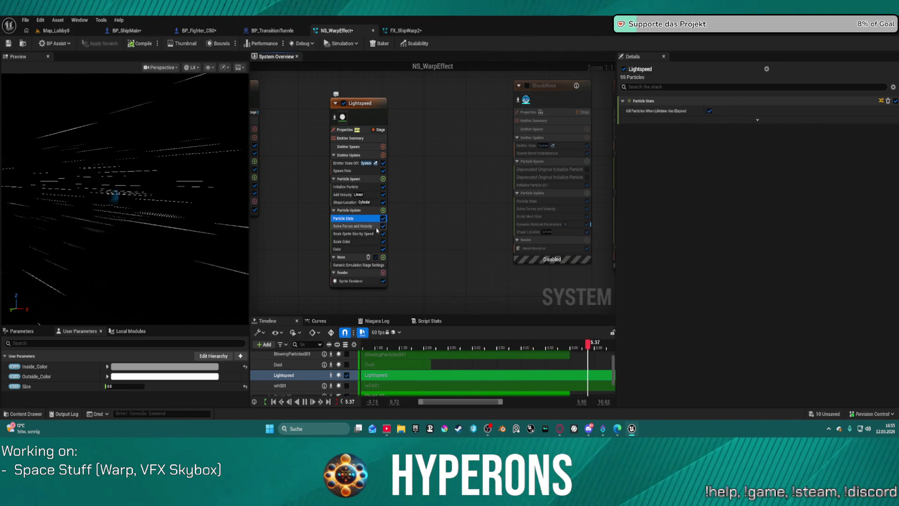
key("Delete")
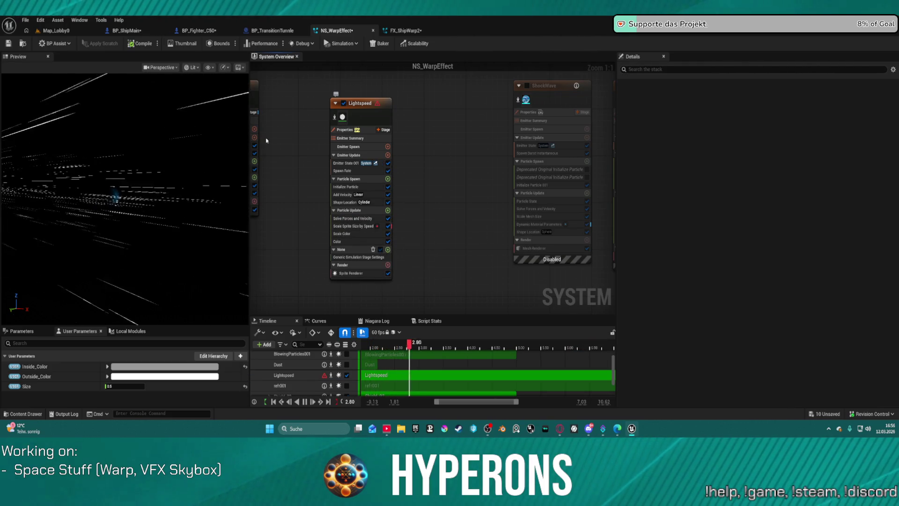
left_click(56, 30)
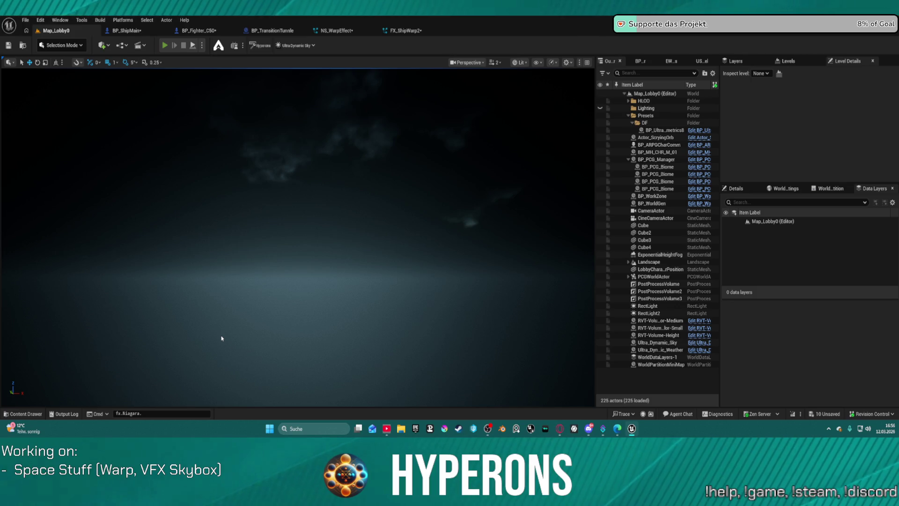
key("alt+p")
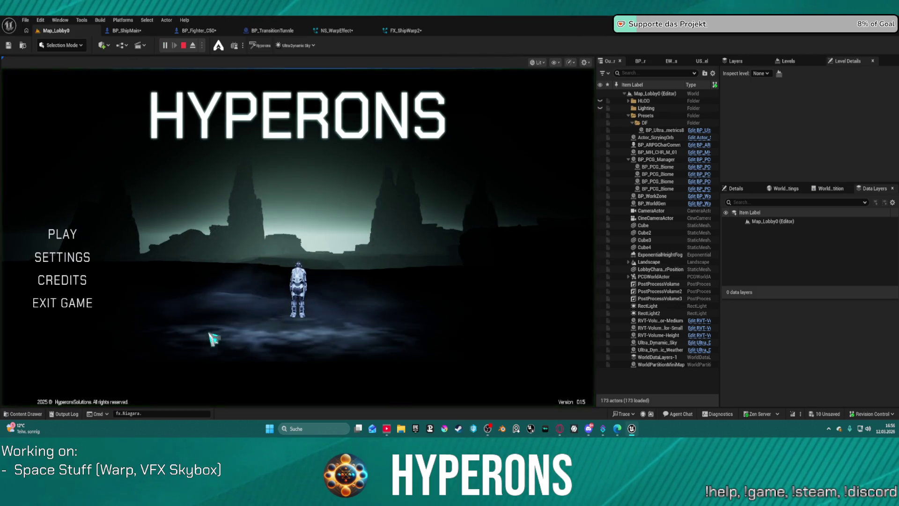
left_click(75, 235)
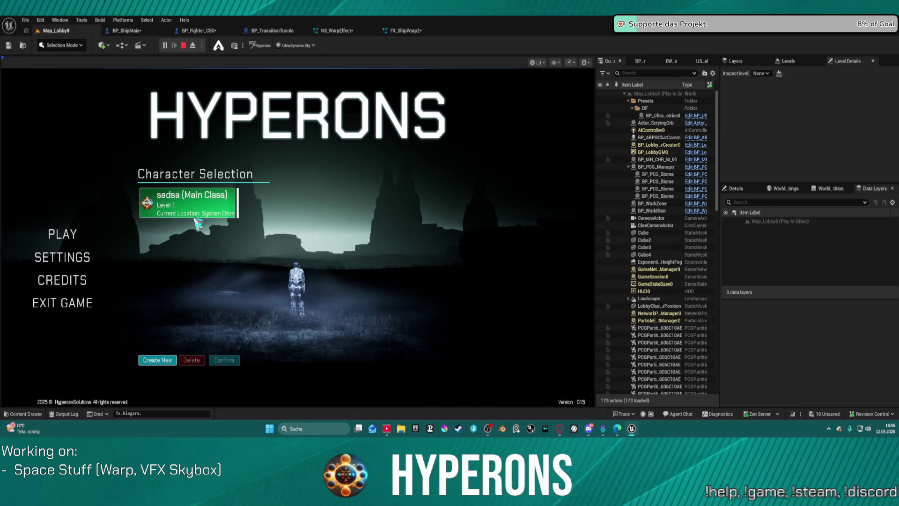
left_click(192, 203)
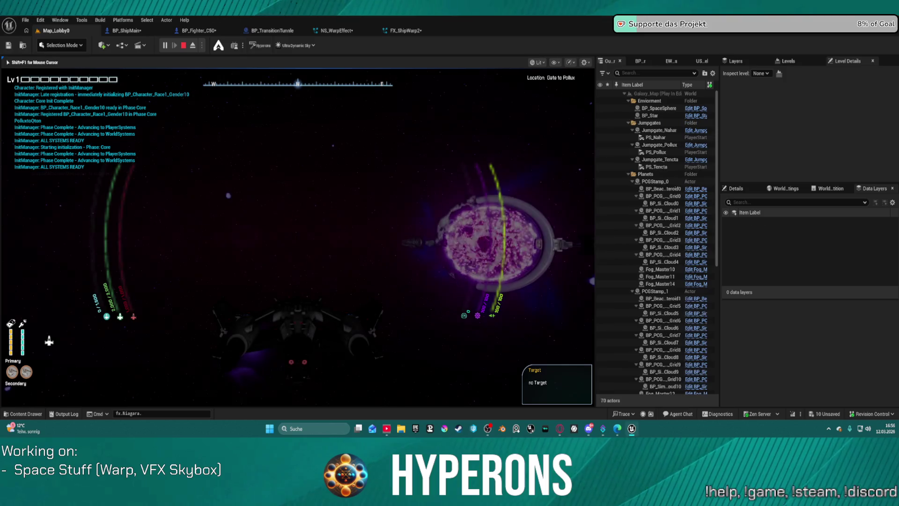
key("w")
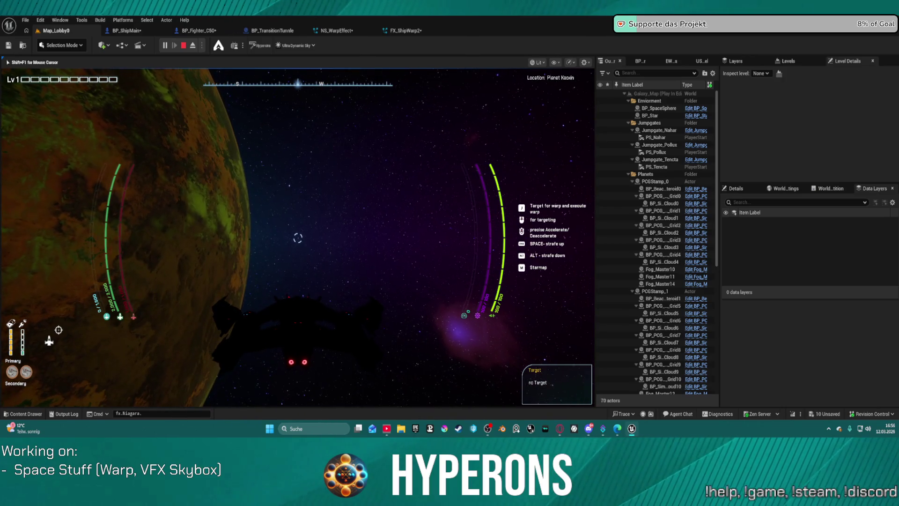
key("f")
key("Escape")
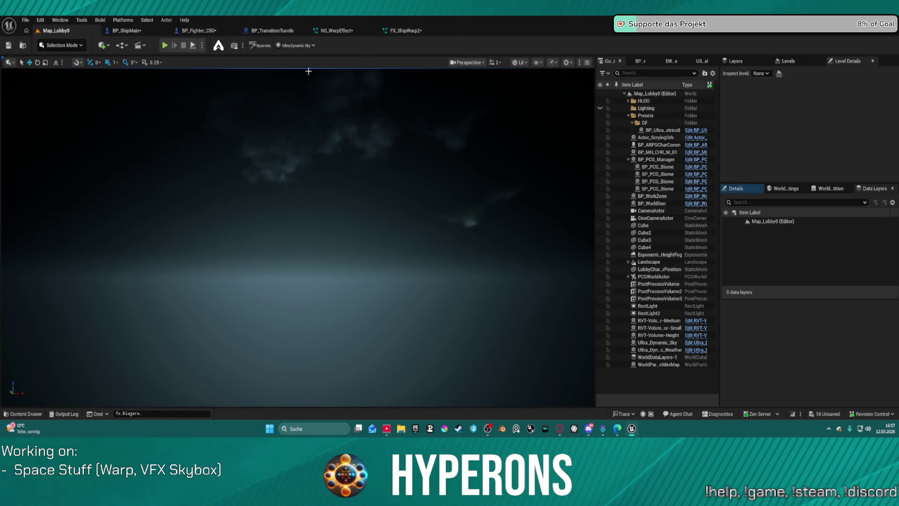
Restore Particle State, delete Solve Forces and Velocity and Scale Sprite Size by Speed
left_click(326, 30)
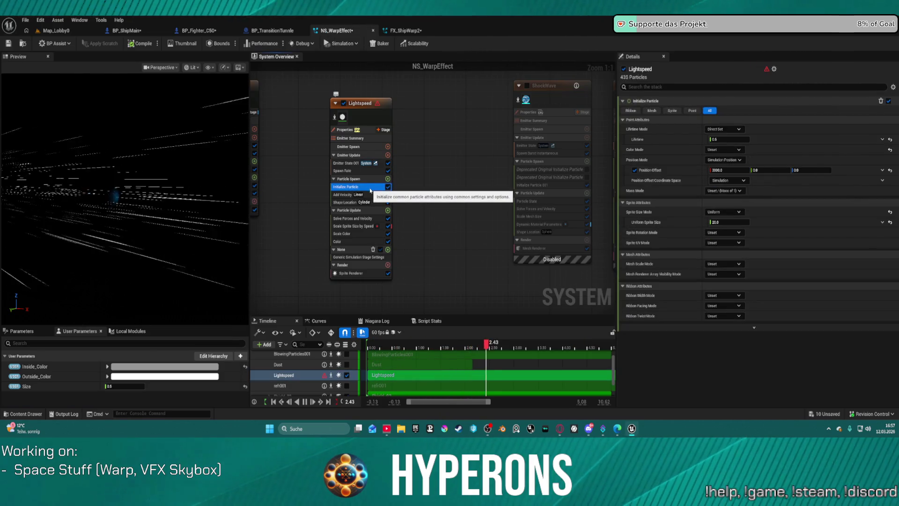
key("ctrl+z")
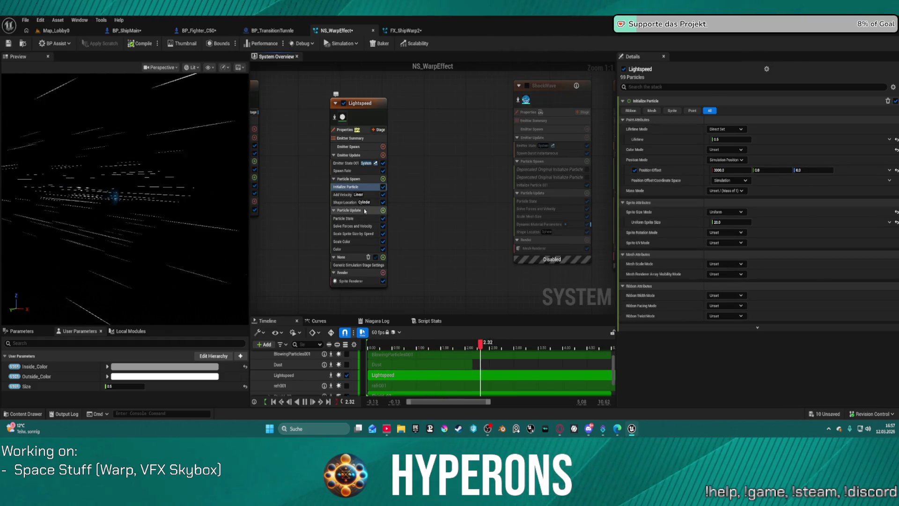
left_click(357, 225)
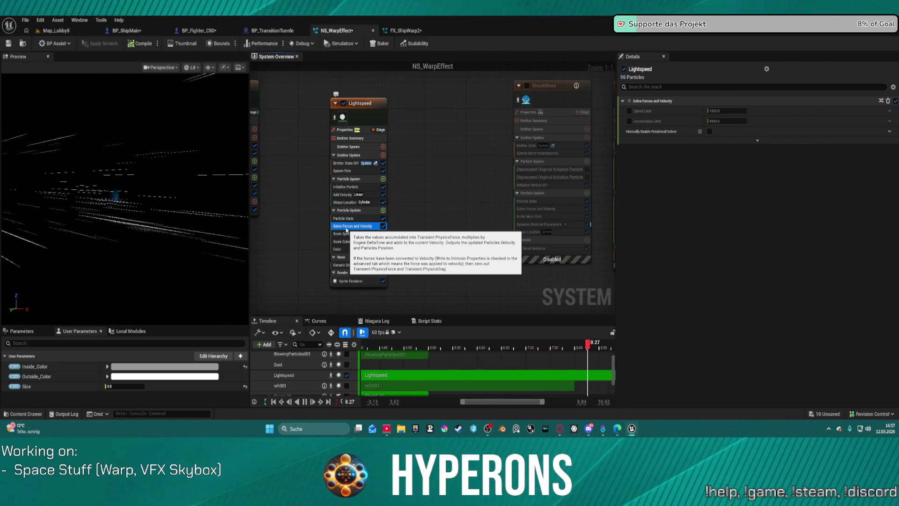
key("Delete")
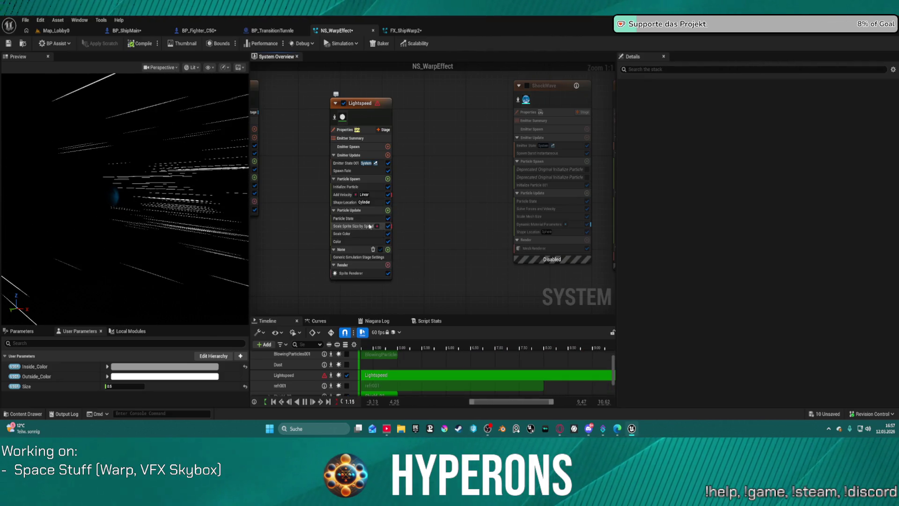
left_click(357, 226)
key("Delete")
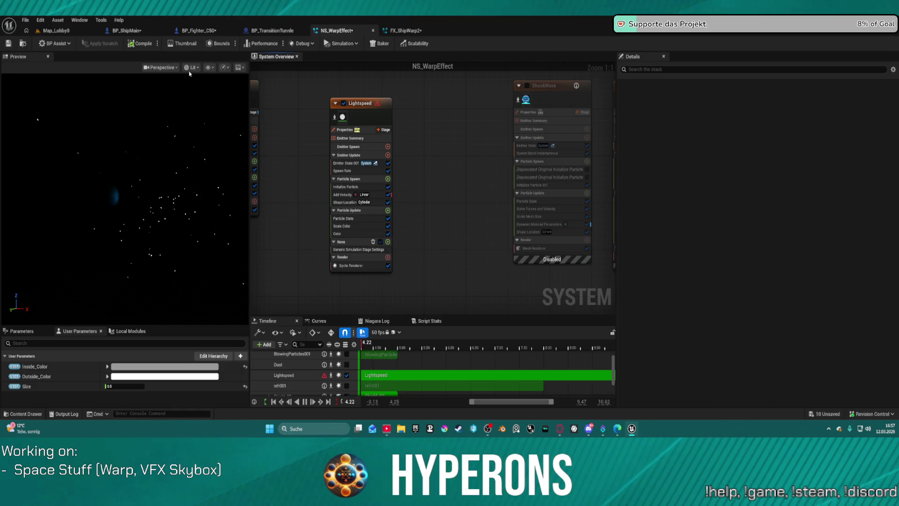
left_click(49, 30)
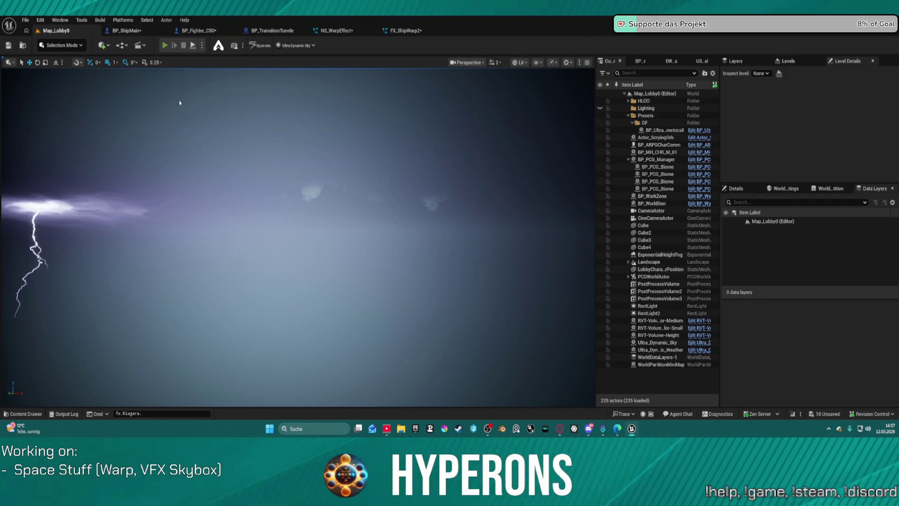
key("alt+p")
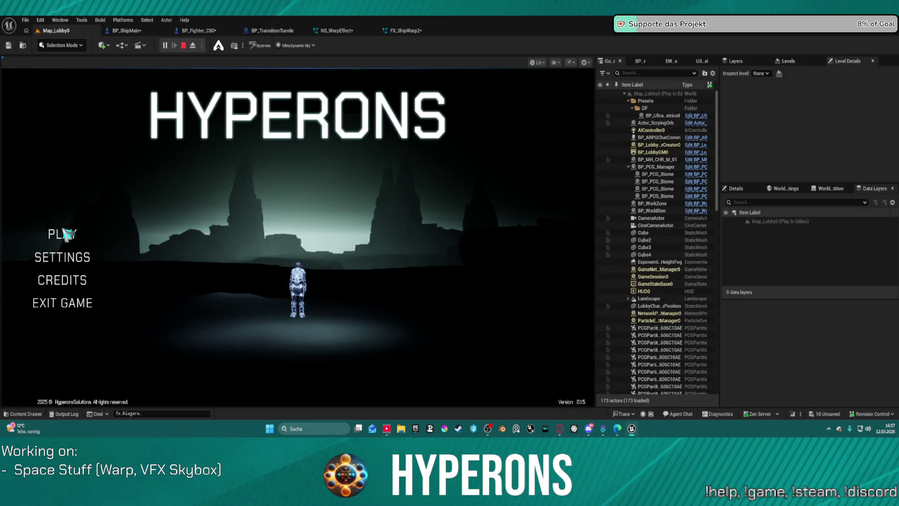
left_click(64, 233)
left_click(224, 359)
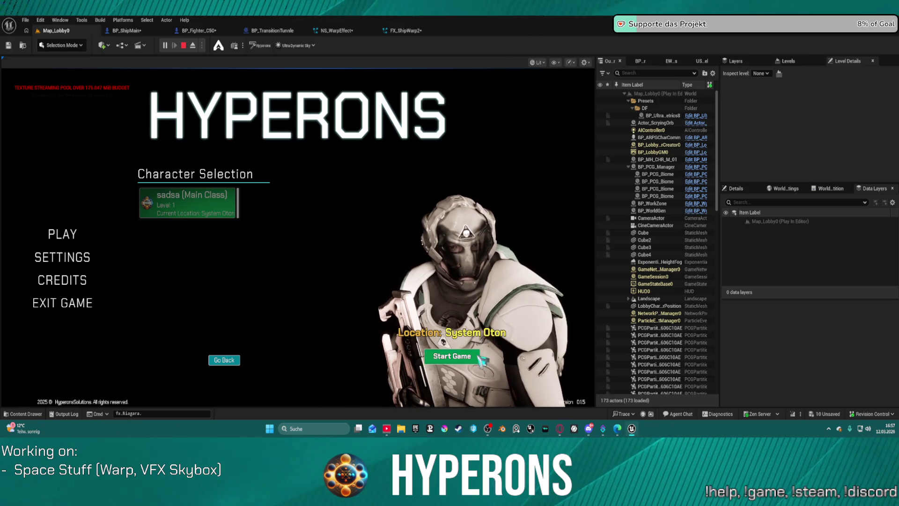
left_click(451, 356)
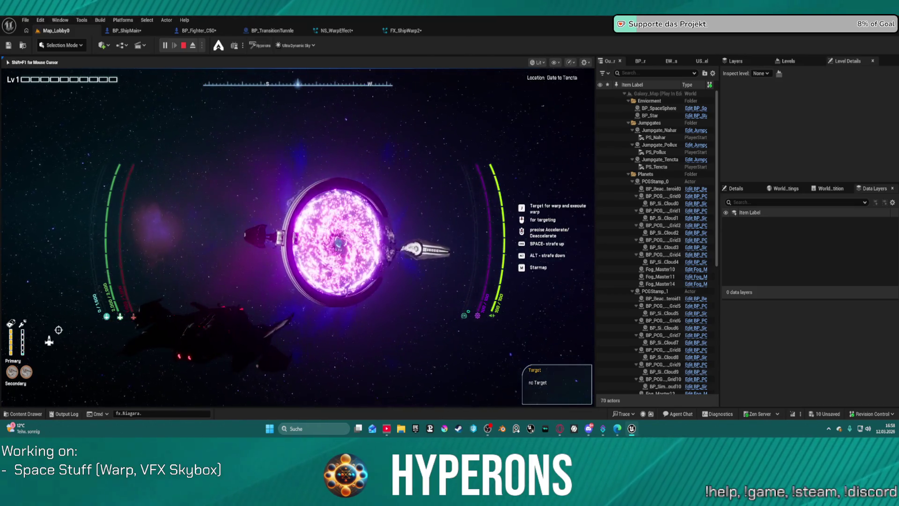
key("Escape")
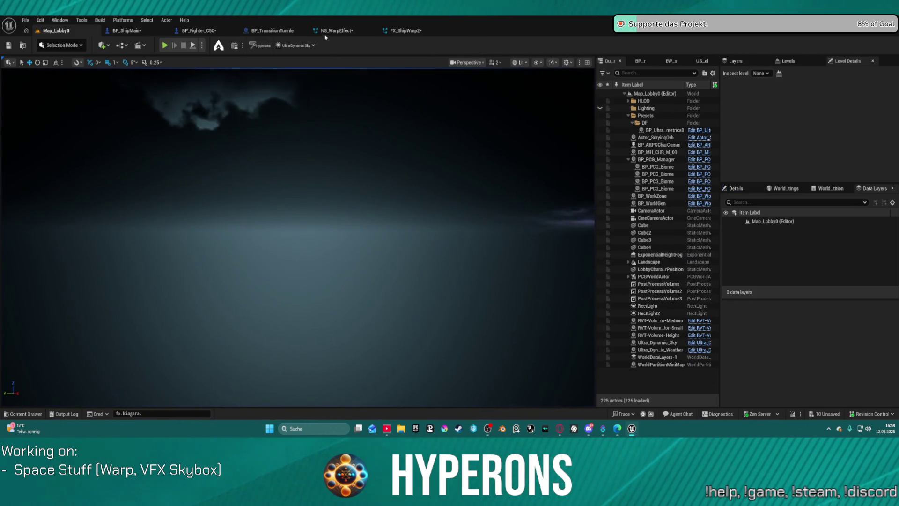
Set Lightspeed's Emitter State Life Cycle Mode to Self
left_click(327, 31)
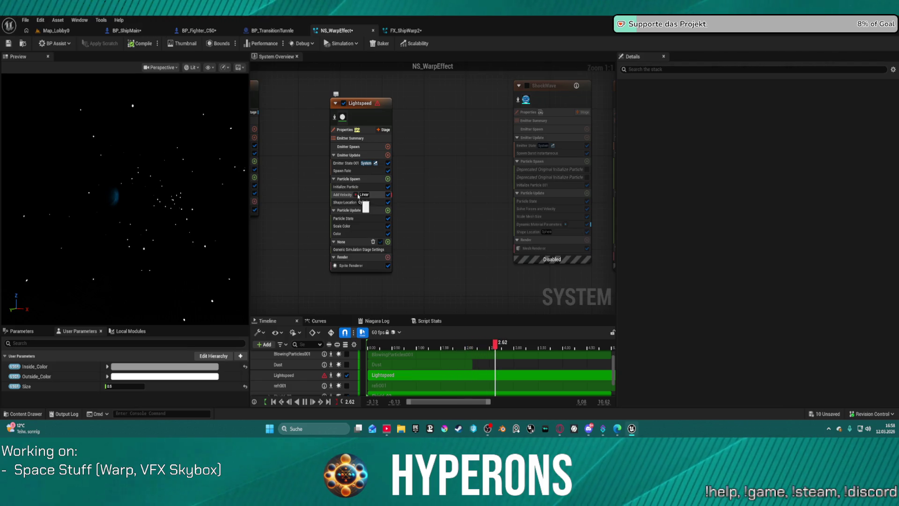
left_click(382, 121)
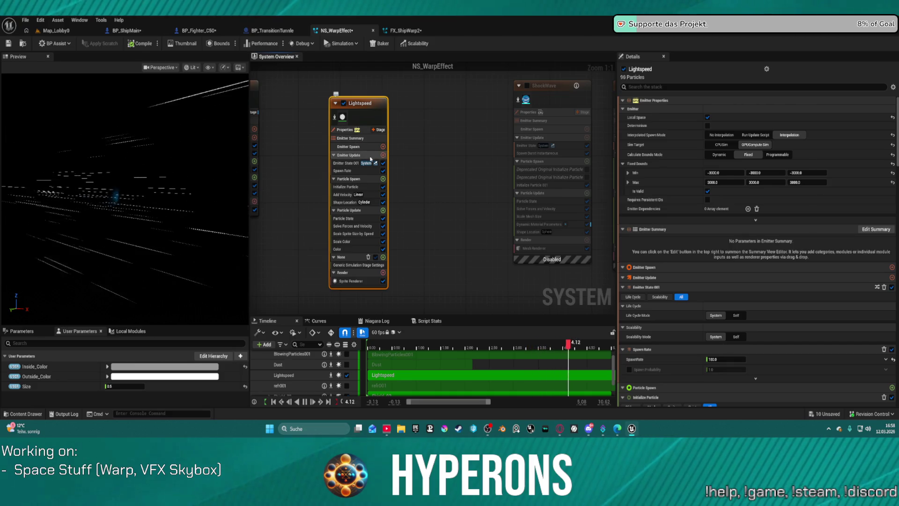
left_click(347, 165)
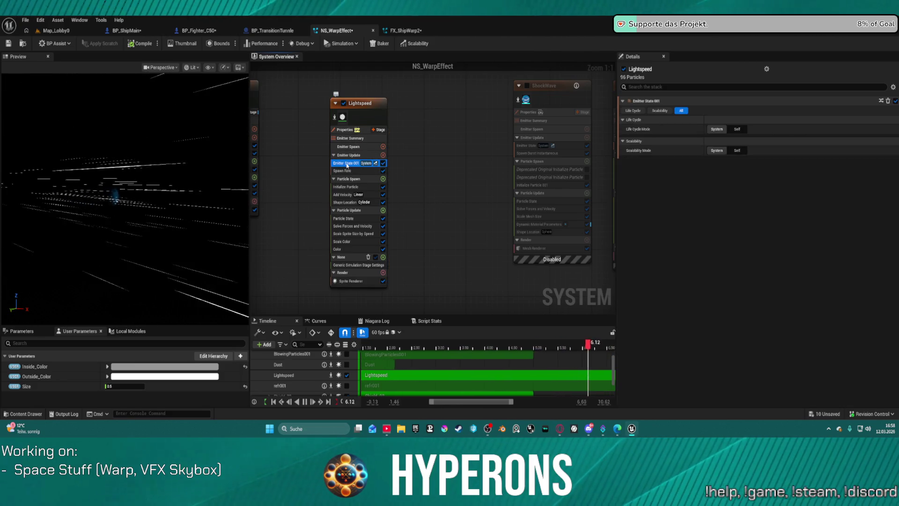
left_click(737, 130)
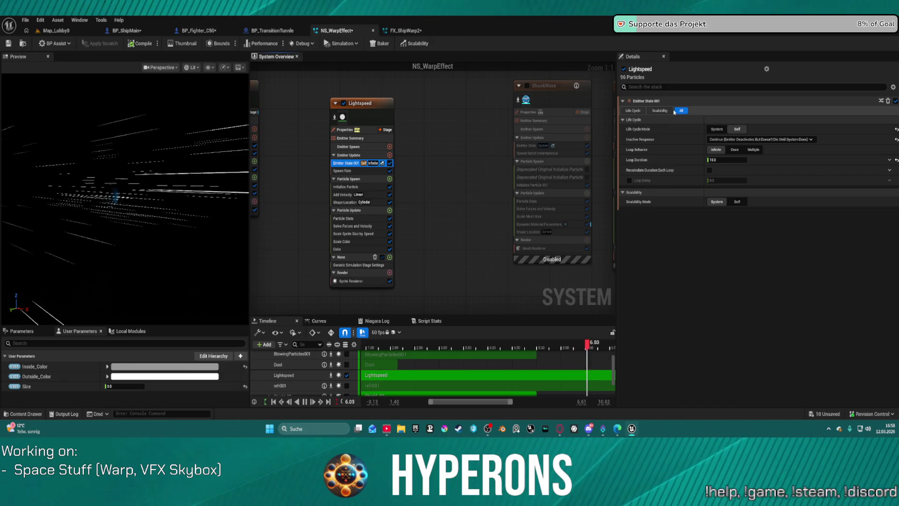
left_click(629, 111)
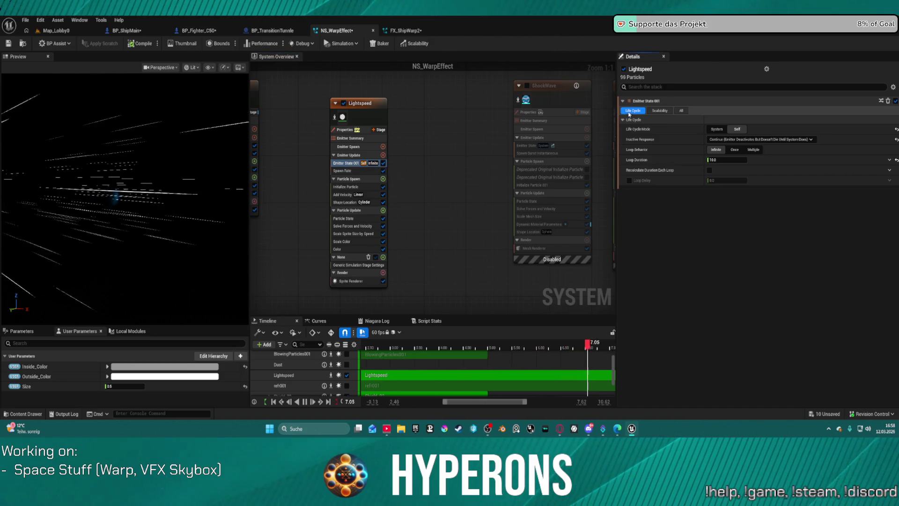
Set Emitter State Scalability Mode to Self, leaving distance culling off
left_click(682, 110)
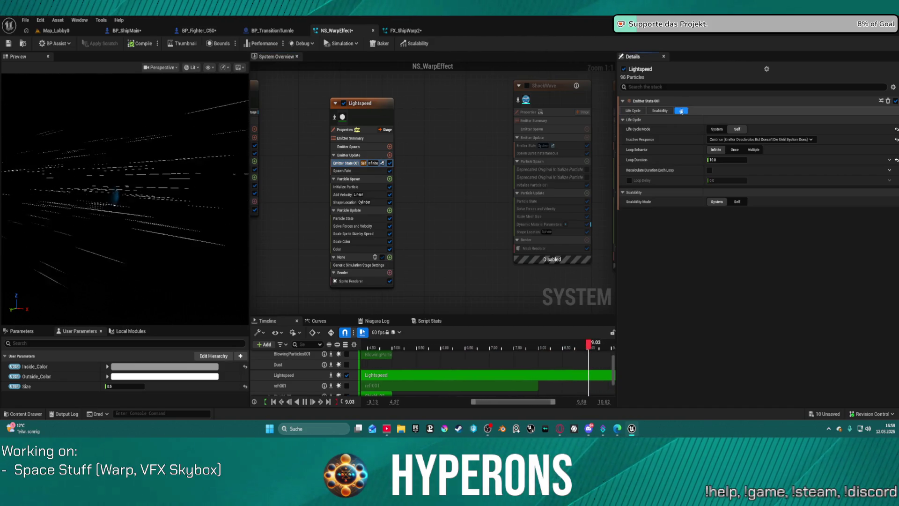
left_click(737, 202)
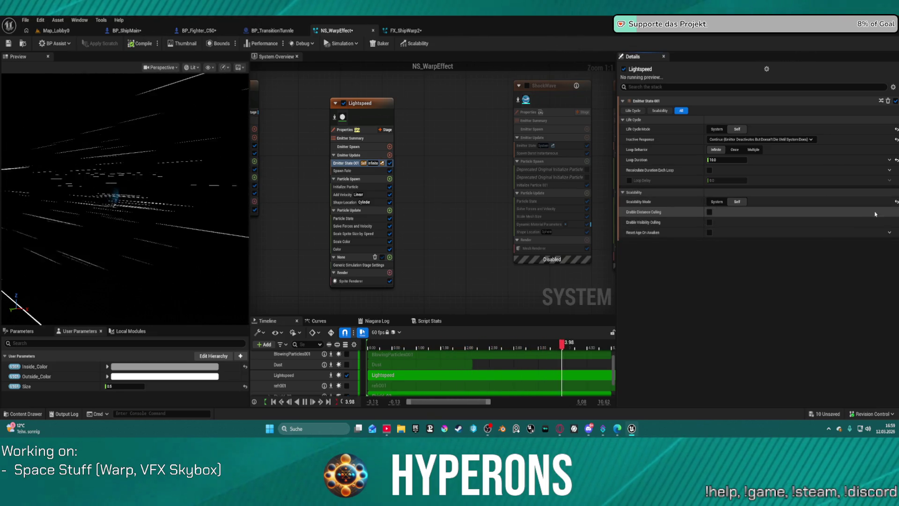
left_click(709, 213)
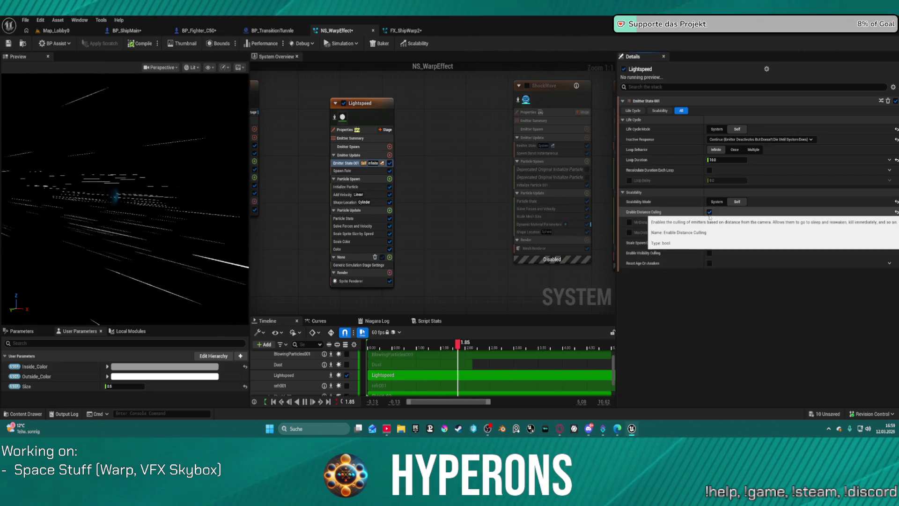
left_click(709, 213)
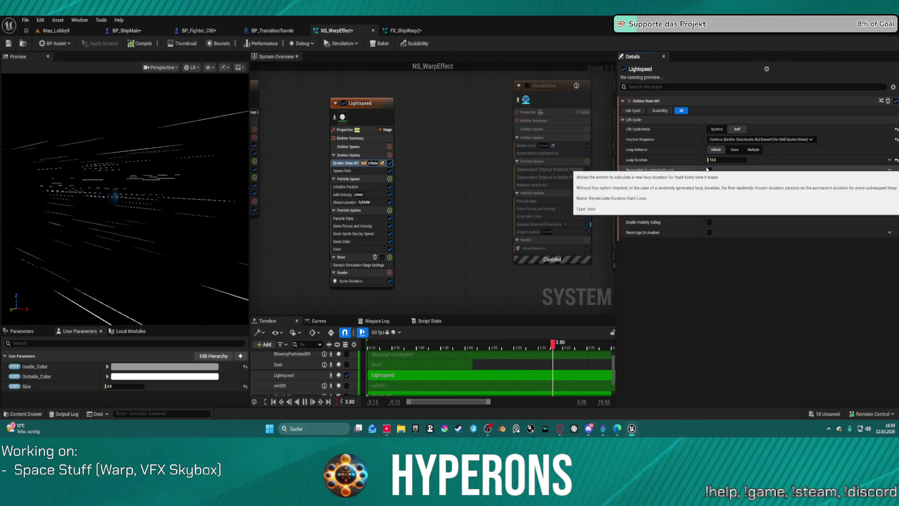
Reset Loop Duration to 5.0, set Loop Behavior to Once and Loop Duration Mode to Infinite
left_click(892, 167)
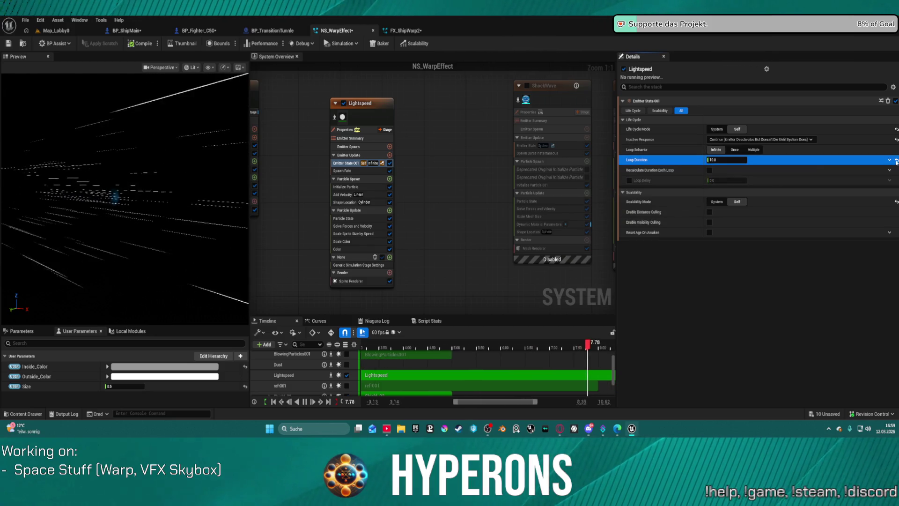
left_click(896, 160)
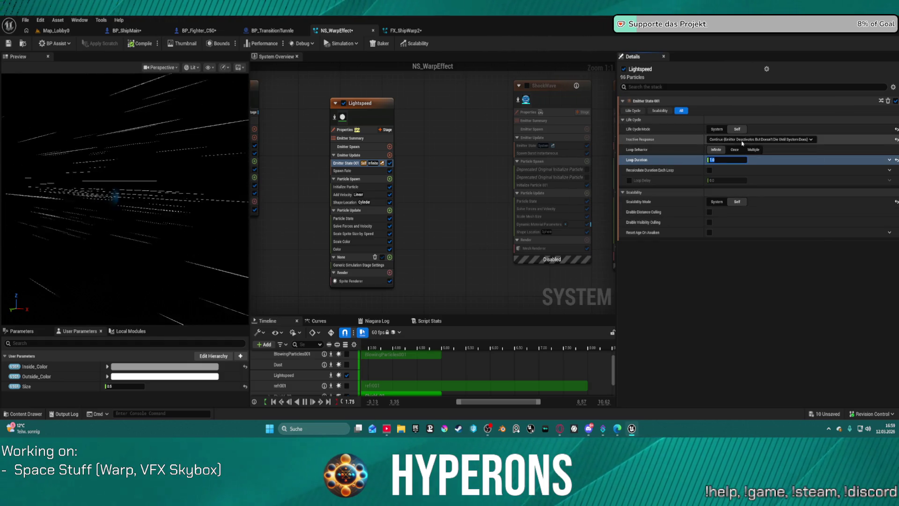
left_click(735, 150)
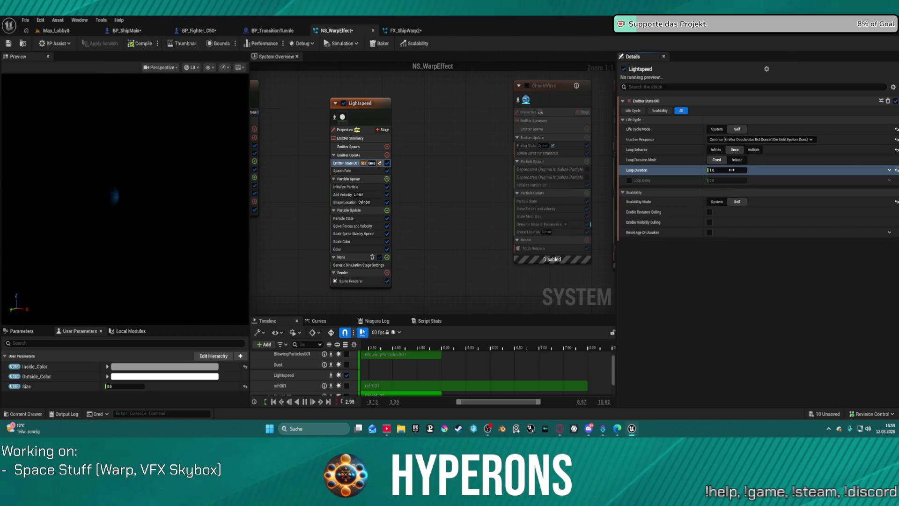
left_click(736, 161)
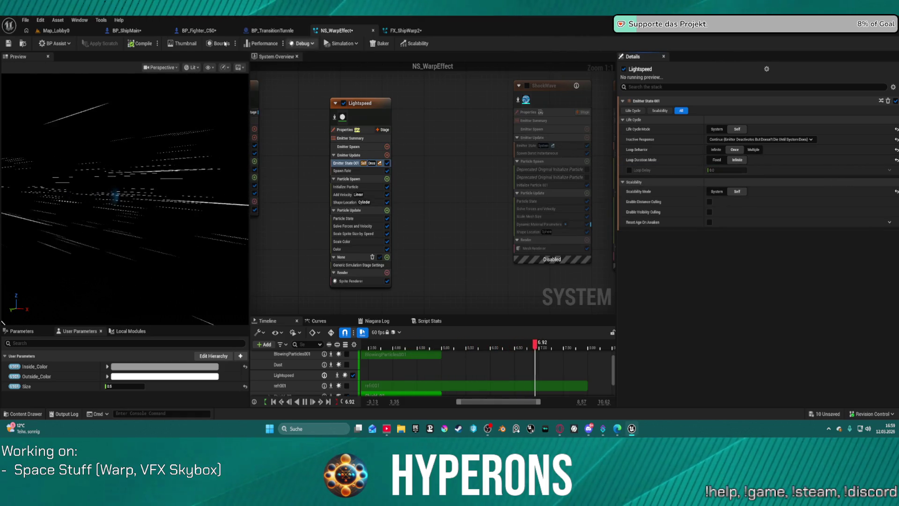
left_click(56, 31)
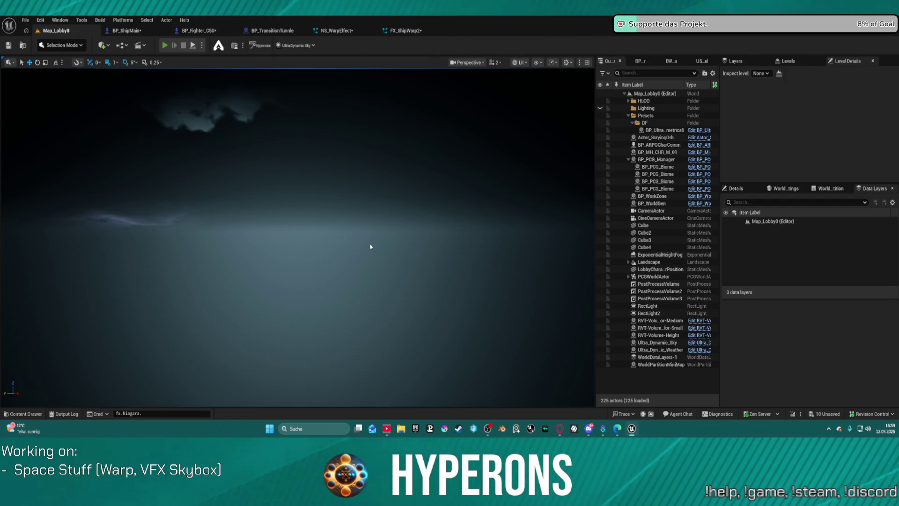
Play-test with the existing character, launch into the space level, then stop with Esc
key("alt+p")
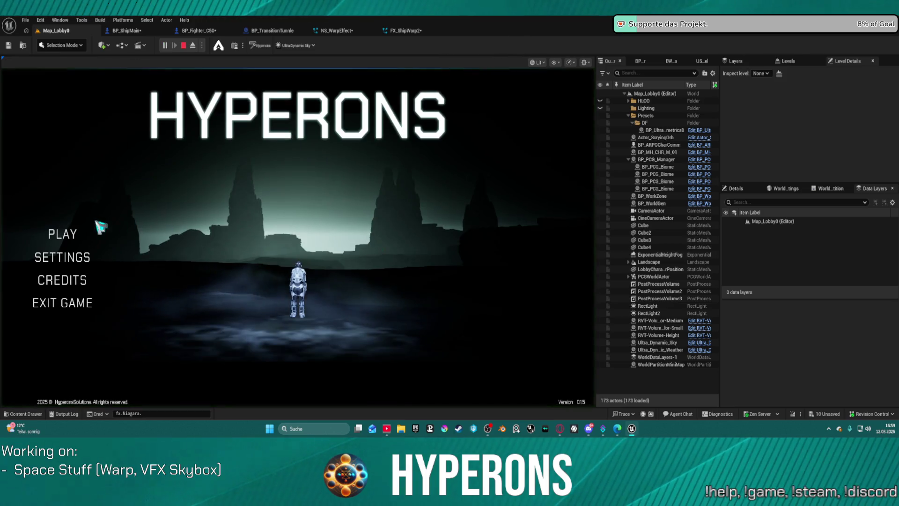
left_click(65, 234)
left_click(206, 206)
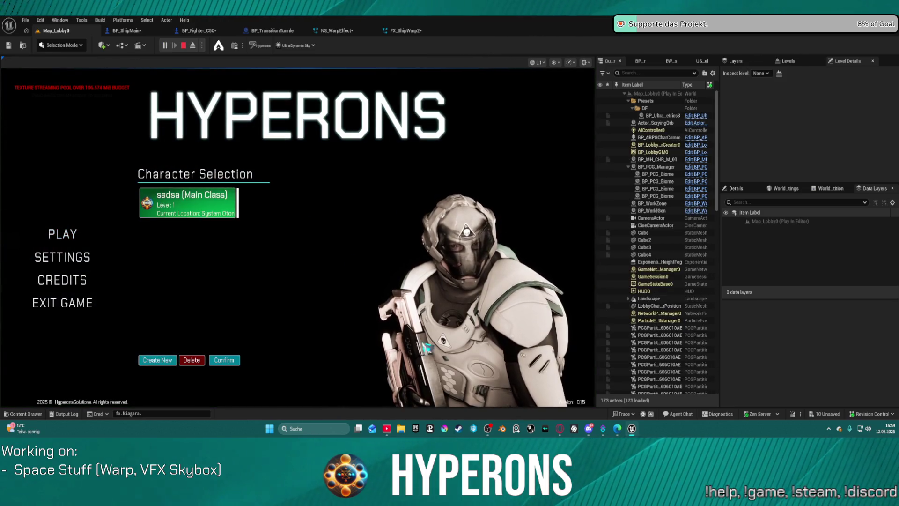
left_click(224, 360)
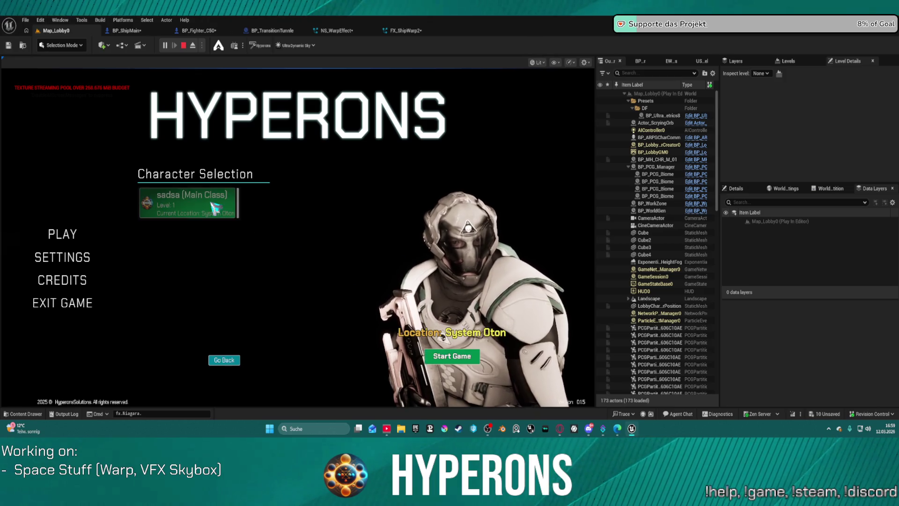
left_click(452, 348)
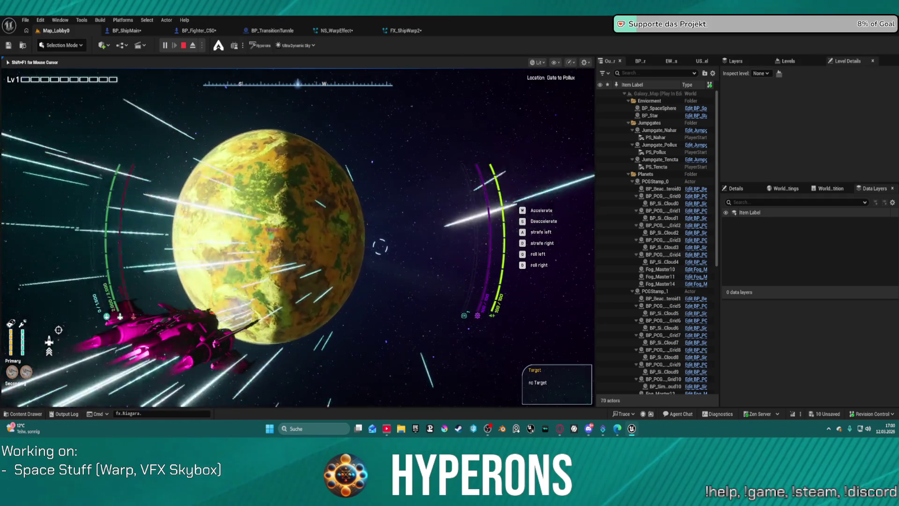
key("Escape")
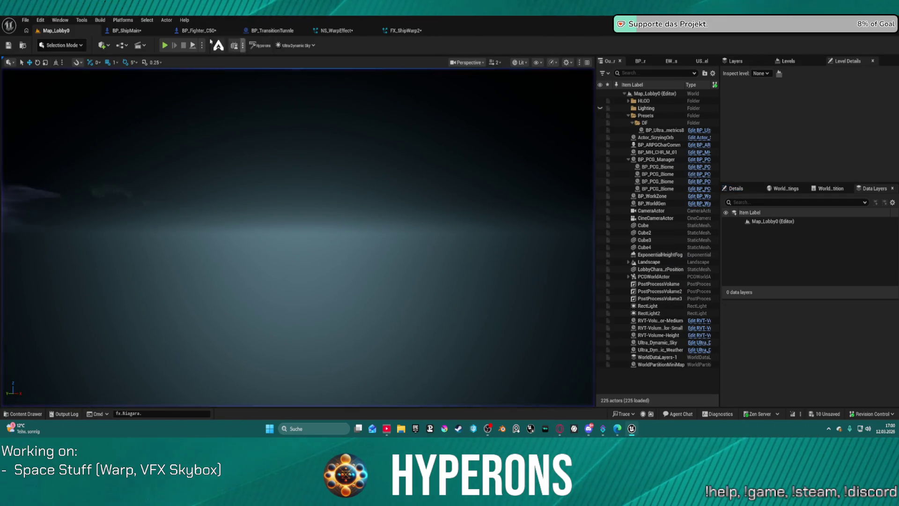
Look over the BP_ShipMain and BP_TransitionTunnle graphs, ending in Ship Functions
left_click(120, 31)
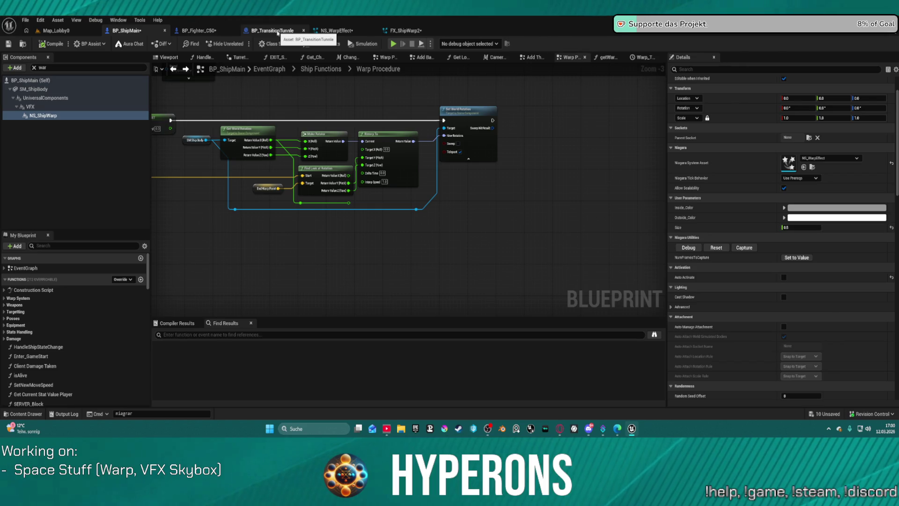
left_click(278, 31)
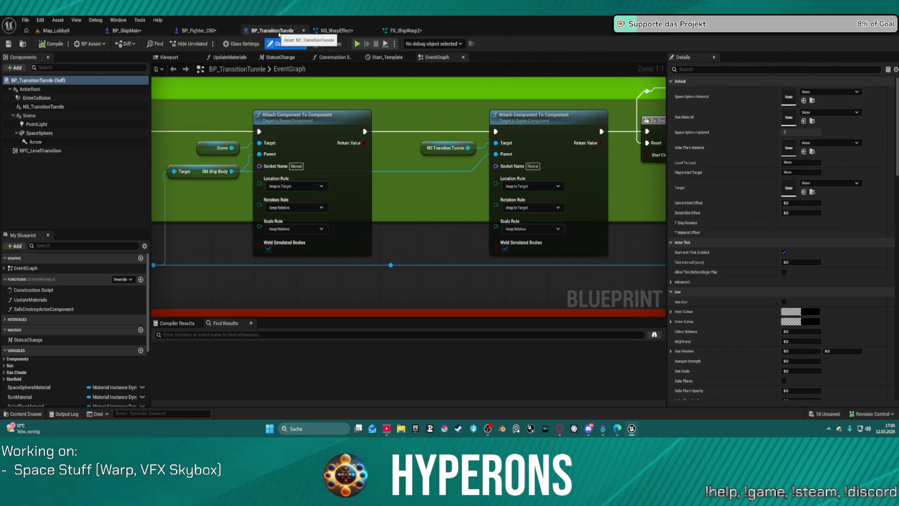
scroll(398, 155, "down", 5)
scroll(397, 155, "up", 3)
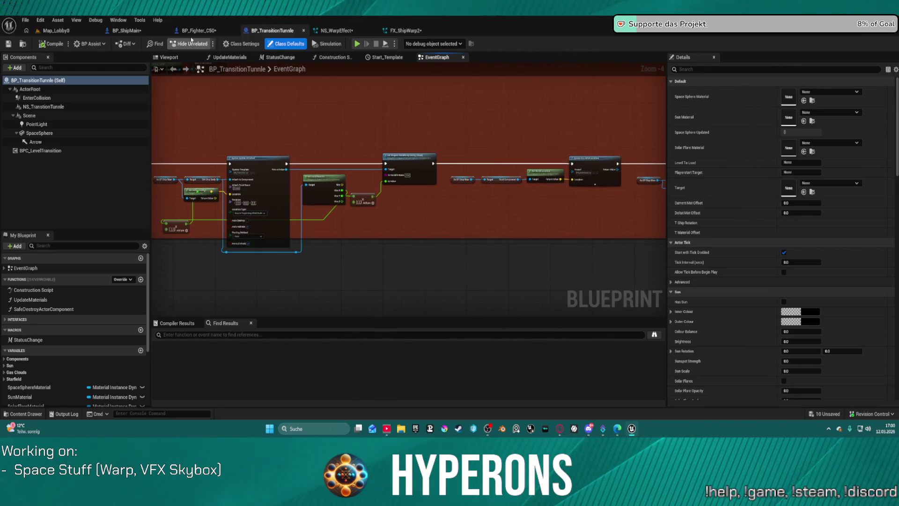
left_click(110, 32)
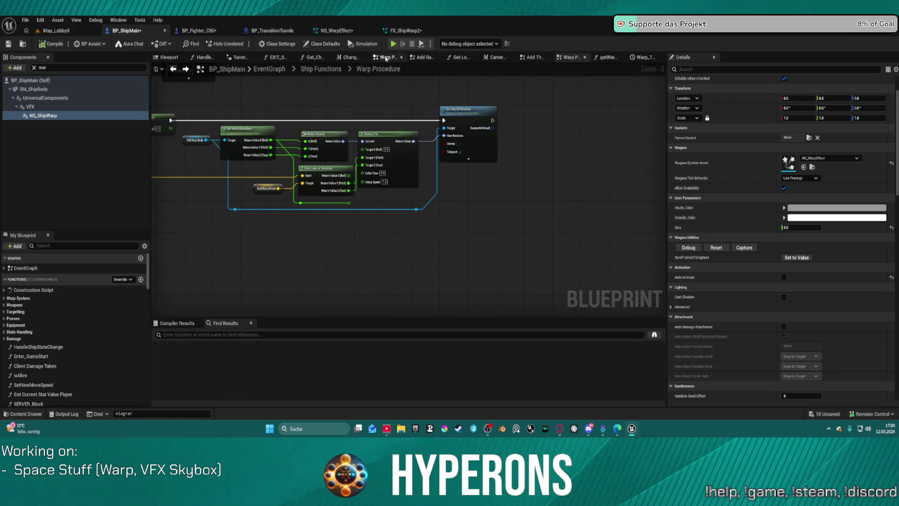
left_click(387, 59)
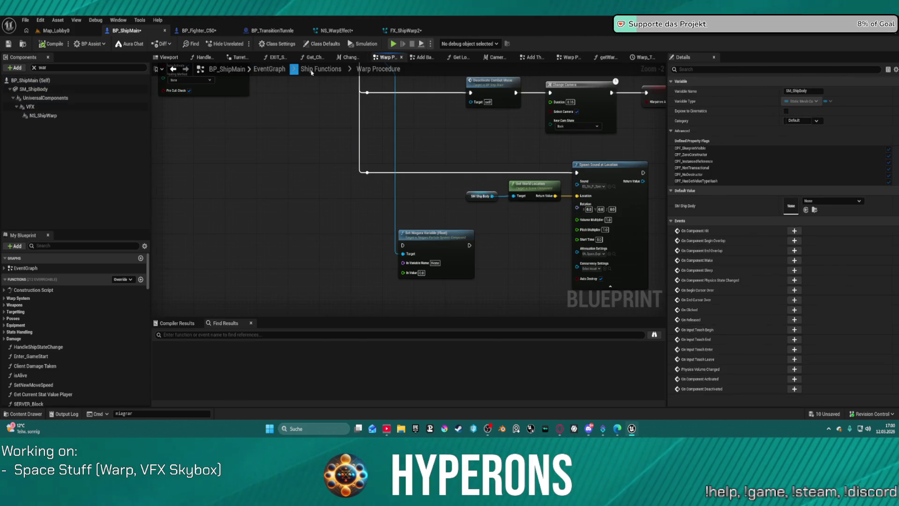
left_click(313, 71)
Wire ChangeView's Started output to the camera nodes and compile BP_ShipMain
mouse_move(441, 154)
left_mouse_down()
mouse_move(659, 243)
mouse_move(347, 187)
left_mouse_up()
scroll(346, 187, "up", 13)
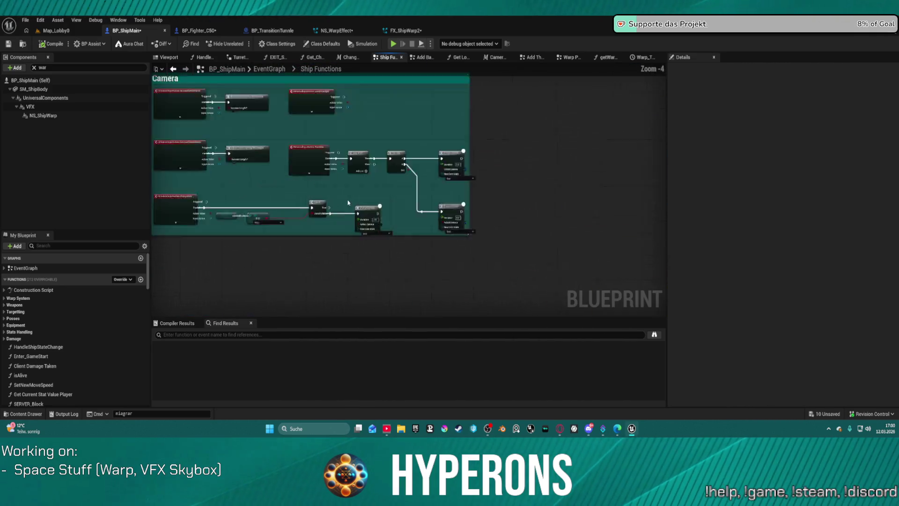
mouse_move(182, 203)
left_mouse_down()
mouse_move(546, 217)
mouse_move(509, 215)
left_mouse_up()
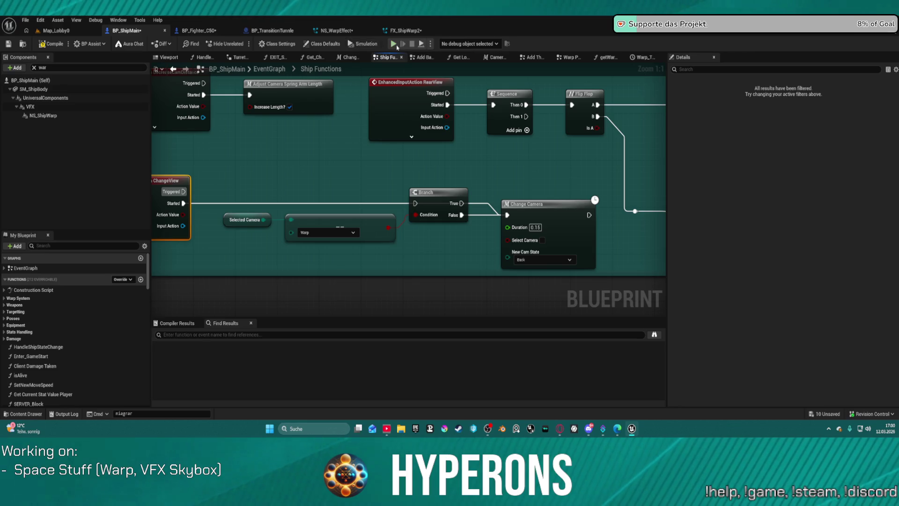
key("F7")
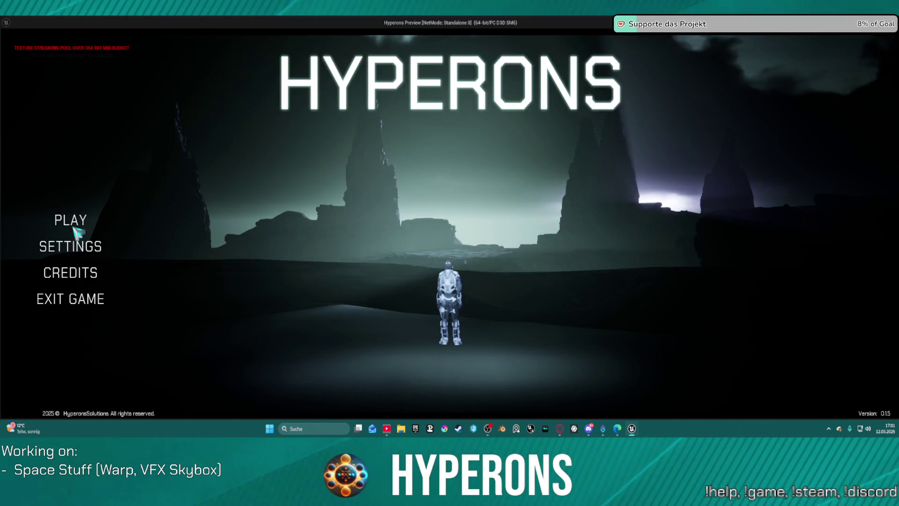
Play the standalone game with the existing character, fly through the warp streaks, then exit with Esc
left_click(71, 224)
left_click(331, 185)
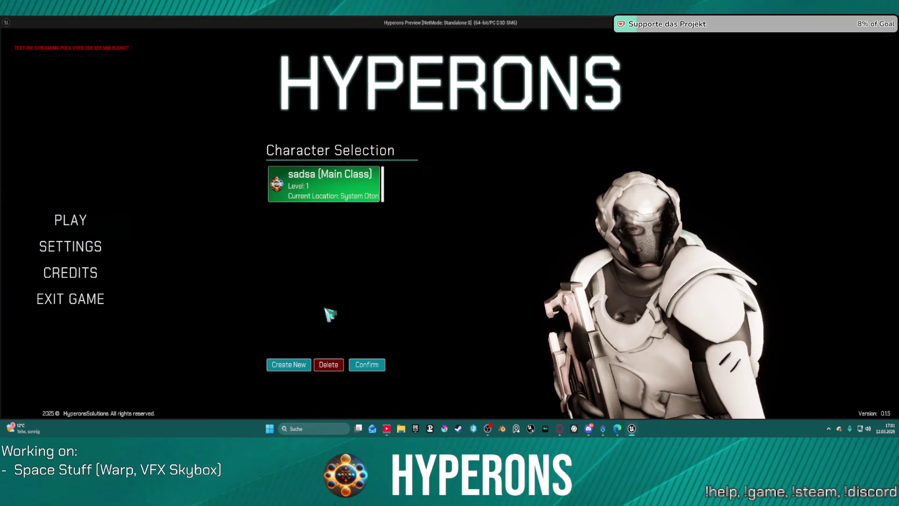
left_click(367, 364)
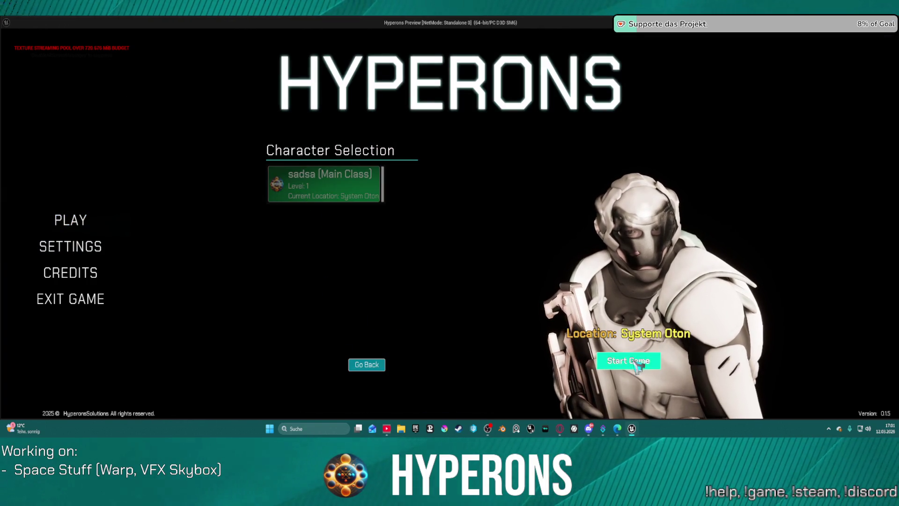
left_click(616, 354)
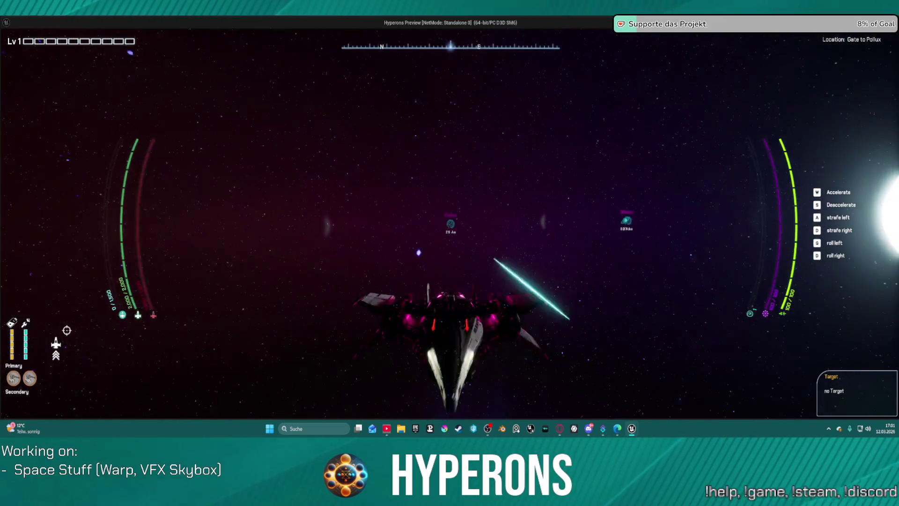
key("Escape")
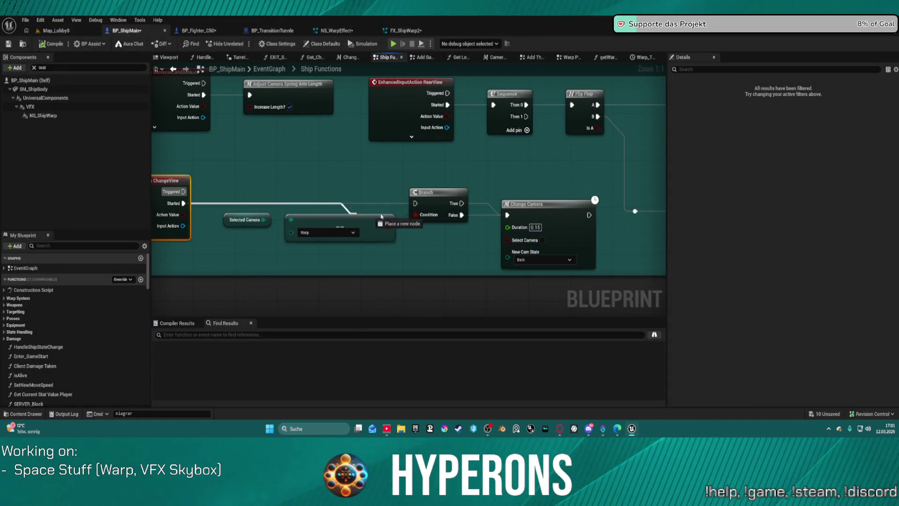
Unhook Branch's True link to Change Camera, then set Lightspeed's Life Cycle and Scalability modes to System
left_click(462, 204, "alt")
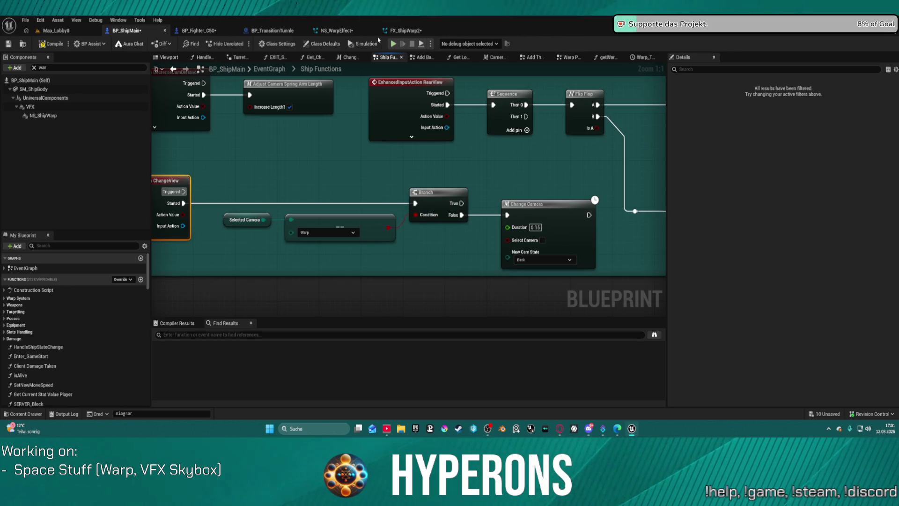
left_click(403, 32)
left_click(338, 32)
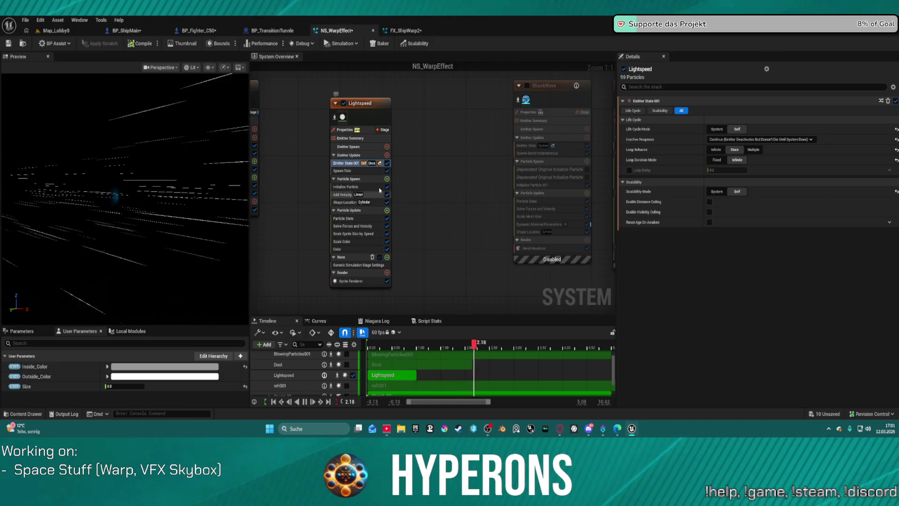
left_click(372, 166)
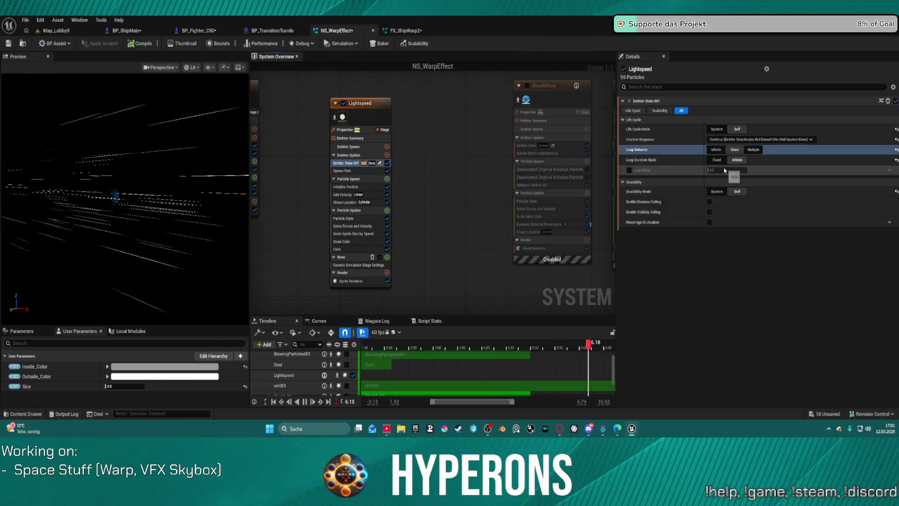
left_click(716, 129)
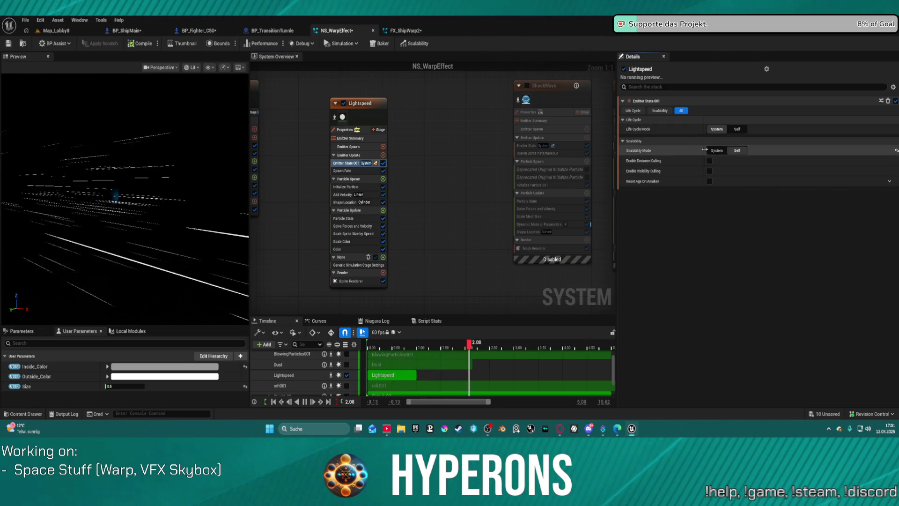
left_click(720, 151)
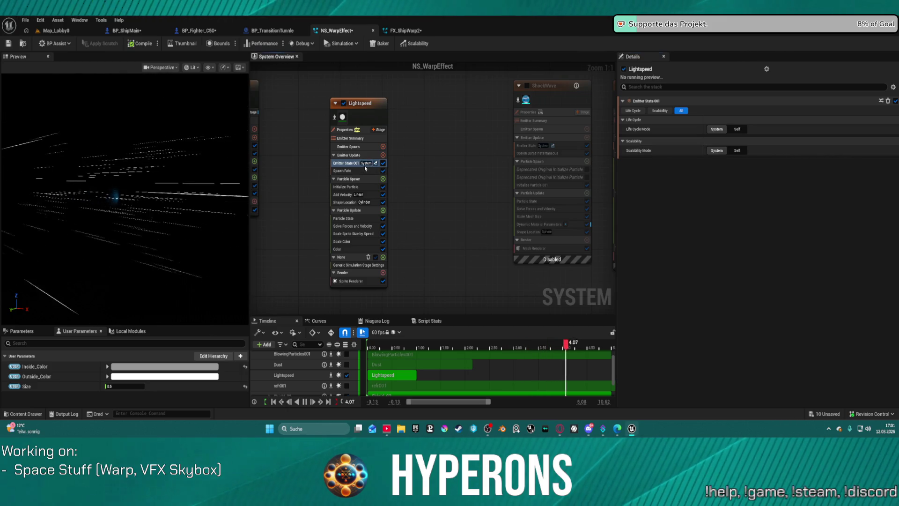
Review Lightspeed's spawn rate and the Initialize Particle position mode options
left_click(356, 170)
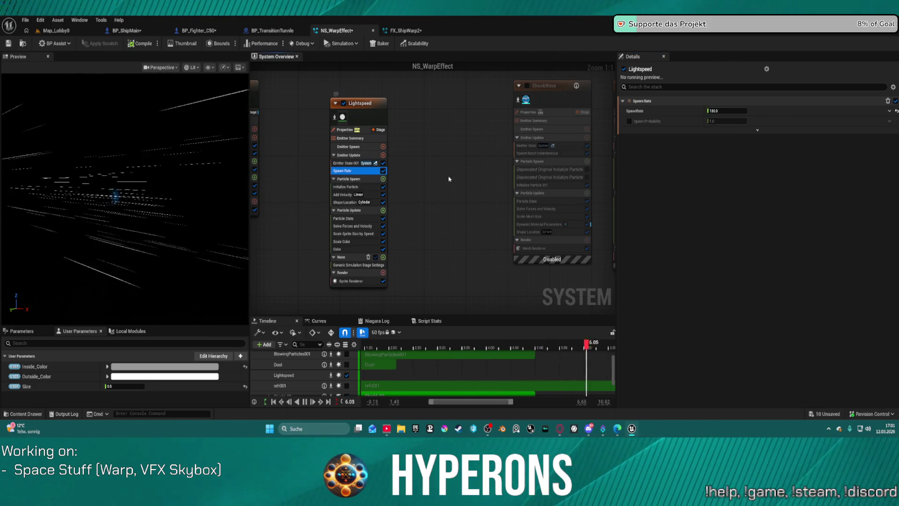
left_click(355, 187)
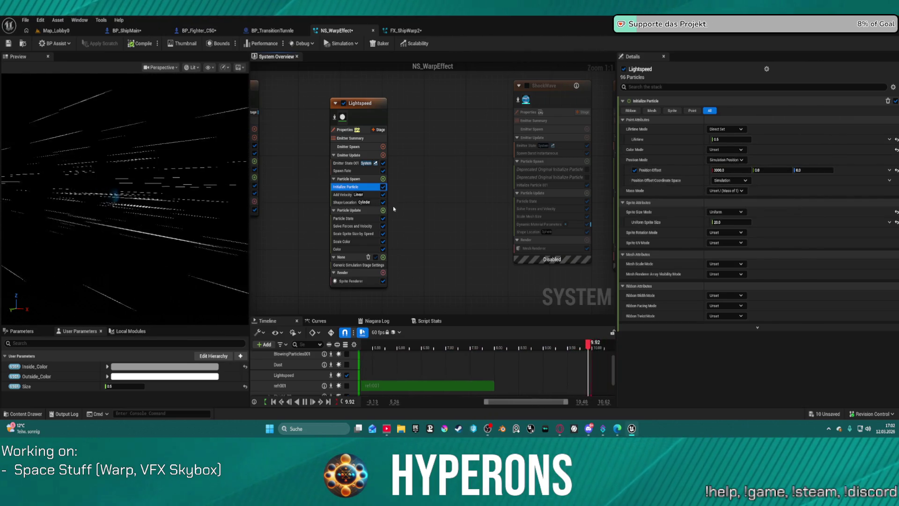
left_click(731, 160)
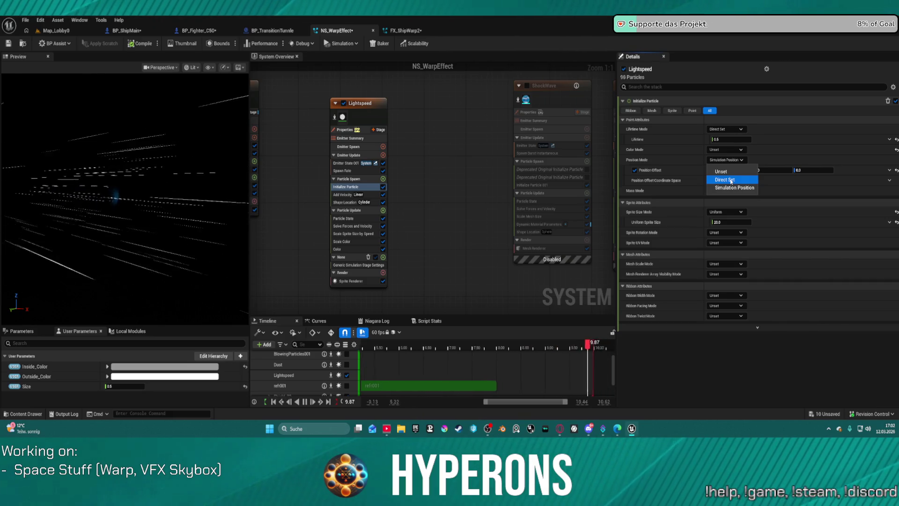
Set Lightspeed's Initialize Particle Position Offset Coordinate Space to Local
left_click(734, 187)
left_click(731, 180)
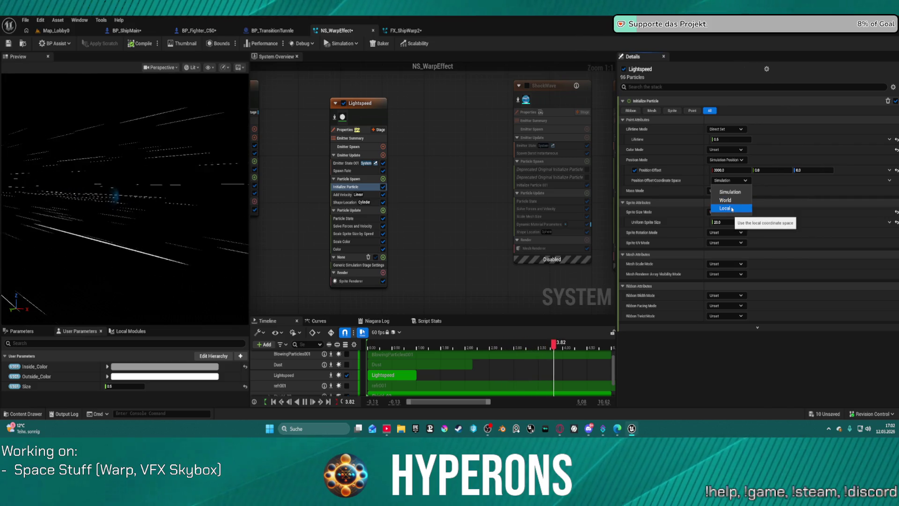
left_click(731, 208)
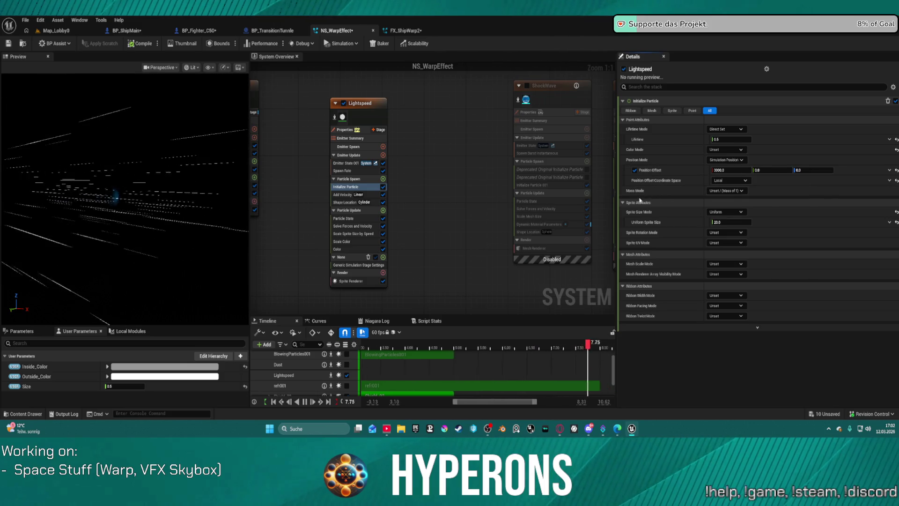
left_click(365, 218)
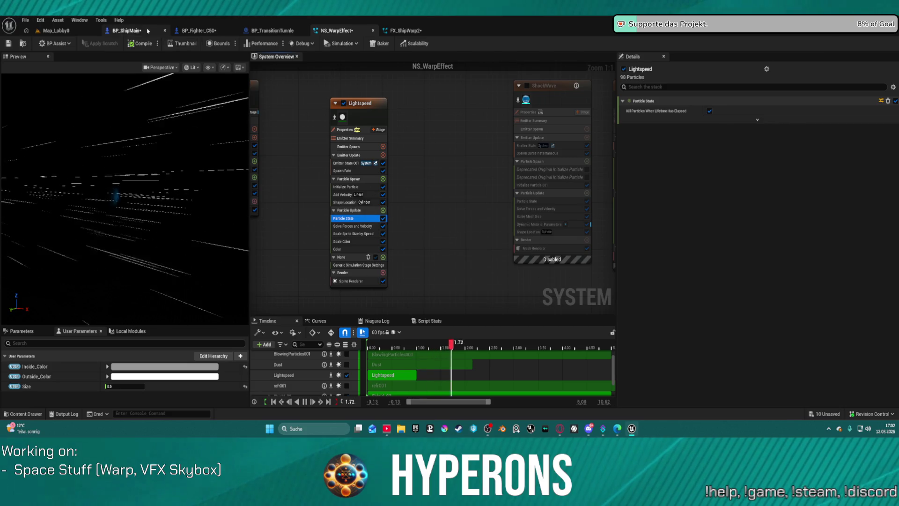
Wire ChangeView's Started output to Change Camera in BP_ShipMain and compile
left_click(148, 31)
mouse_move(171, 204)
left_mouse_down()
mouse_move(516, 213)
mouse_move(508, 214)
left_mouse_up()
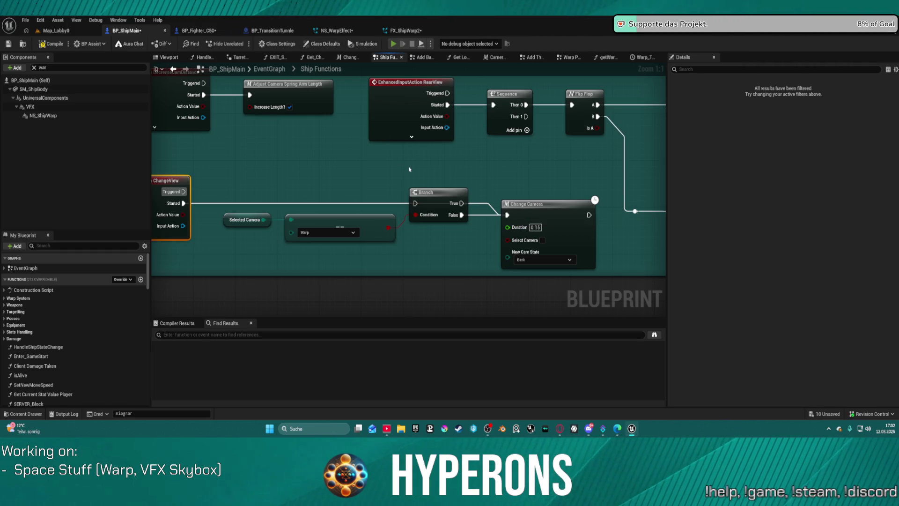
key("F7")
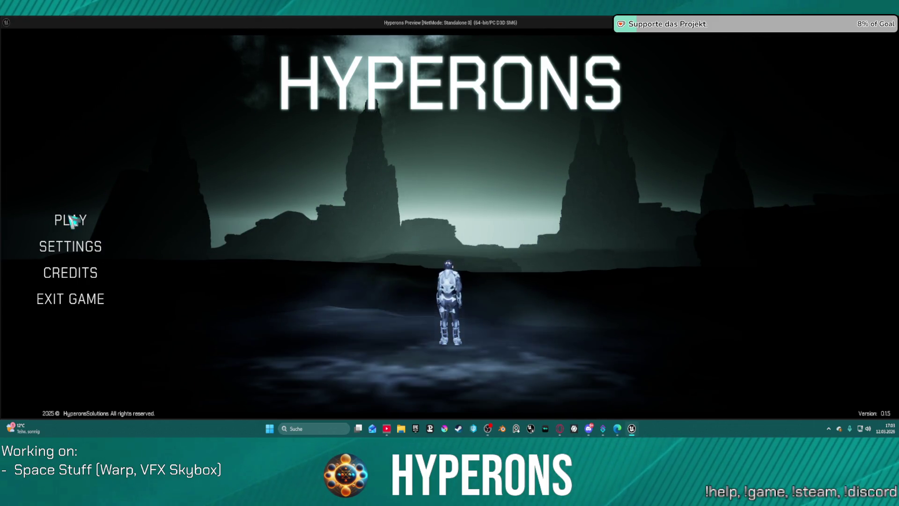
Choose the existing character and start the game in space
left_click(71, 220)
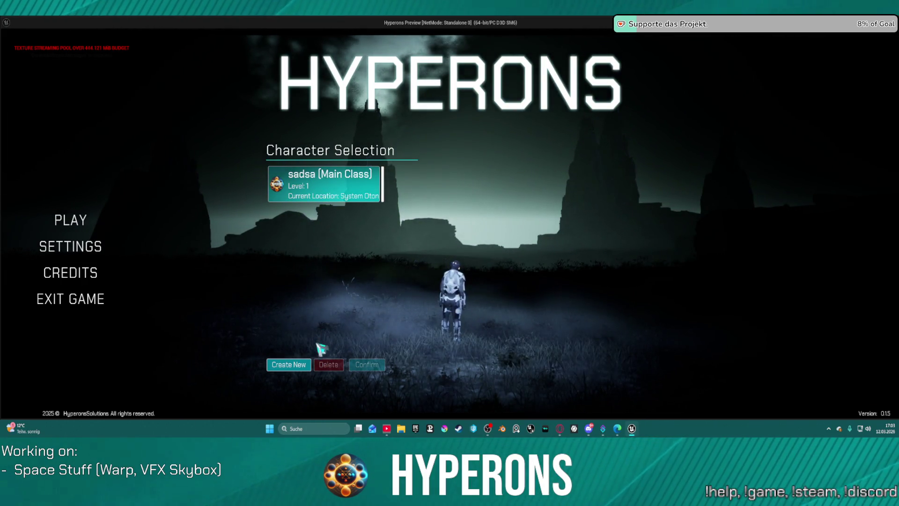
left_click(311, 199)
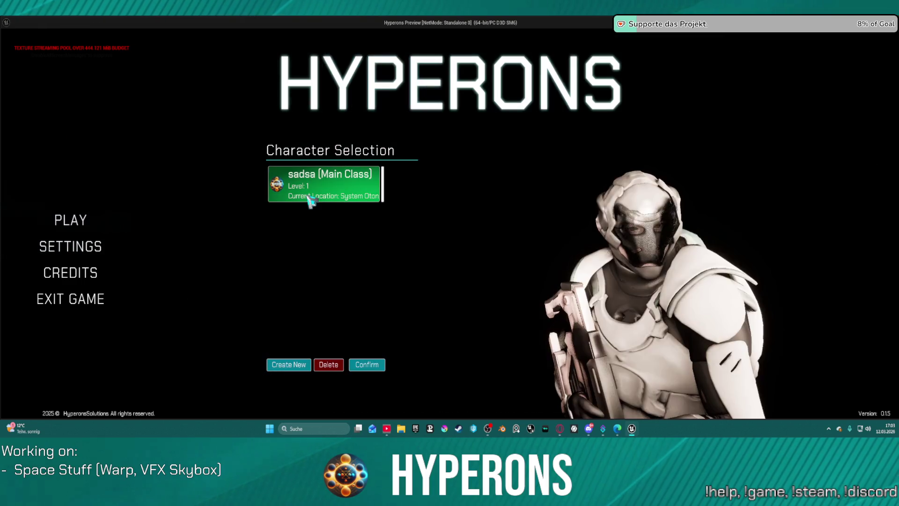
left_click(379, 365)
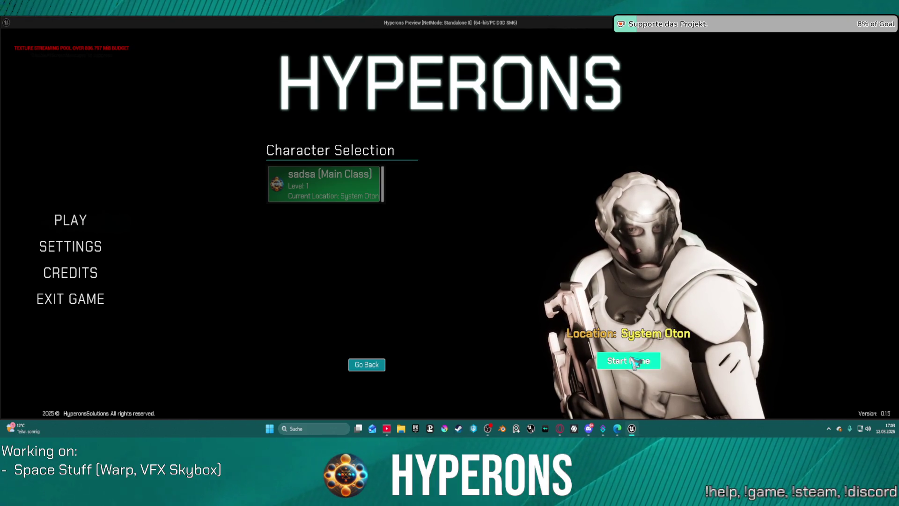
left_click(634, 362)
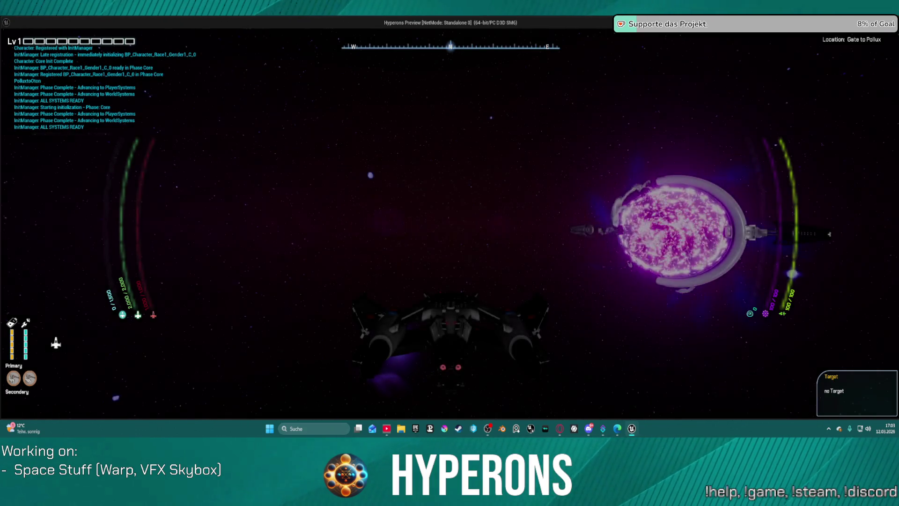
Turn the ship, target Keoxin and warp there, look around, then close the preview with Esc
key("d")
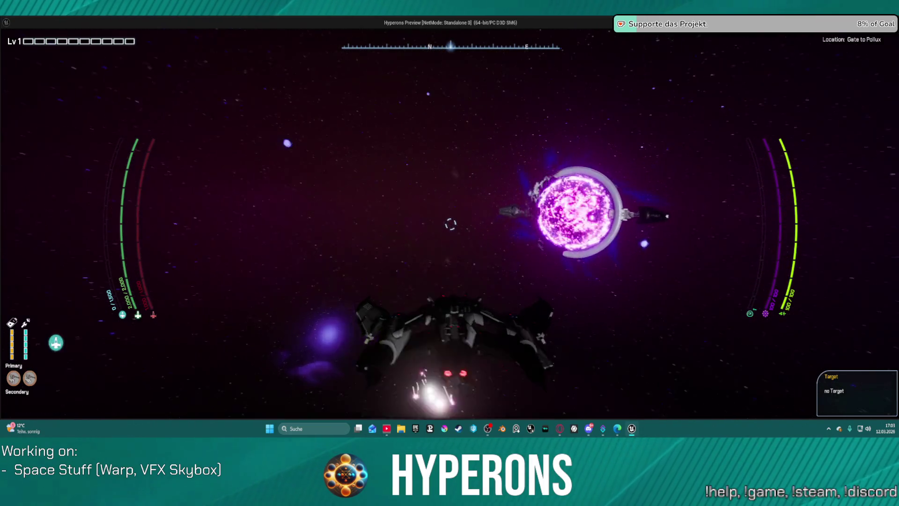
key("d")
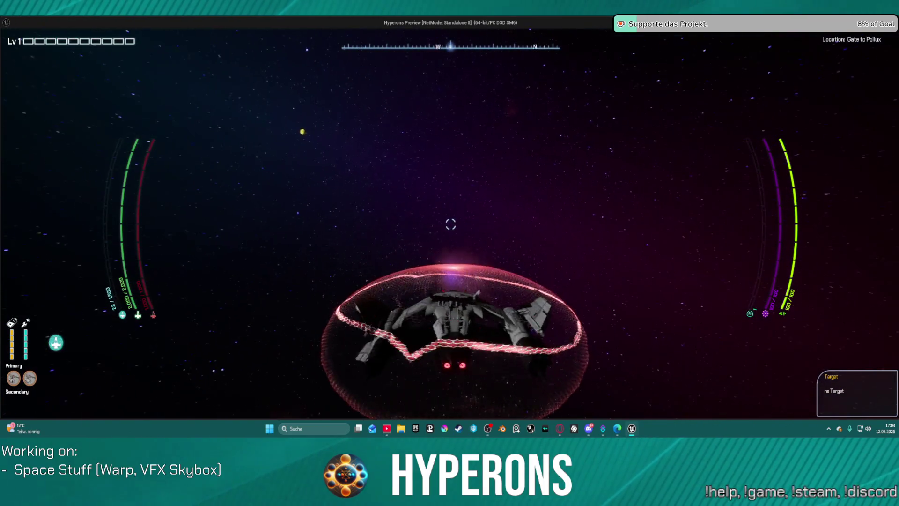
key("d")
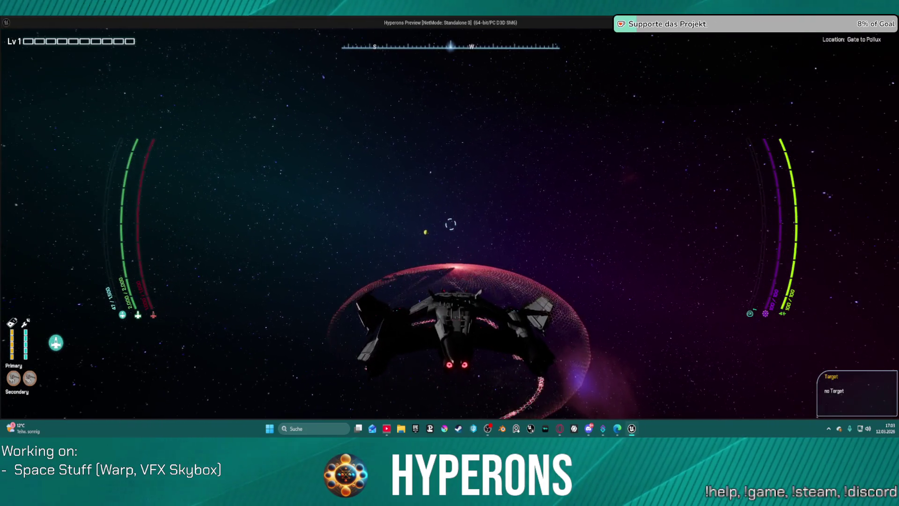
key("a")
key("t")
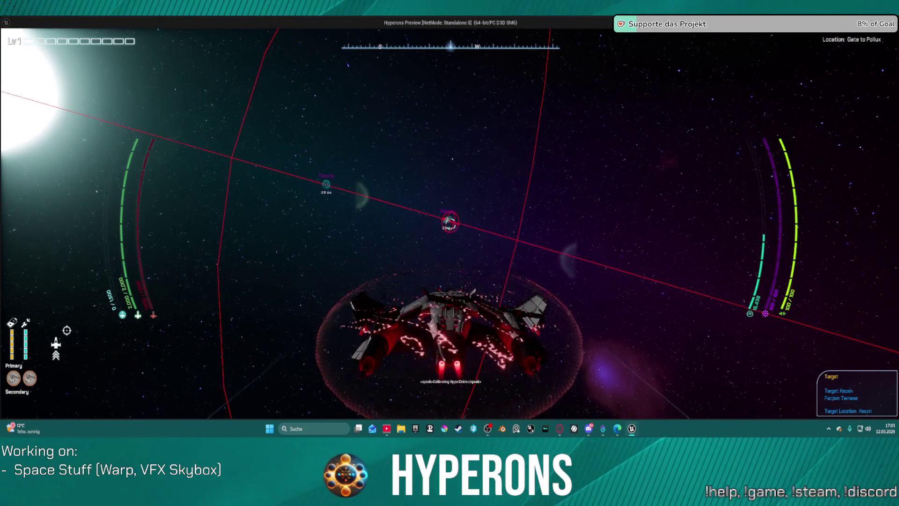
key("t")
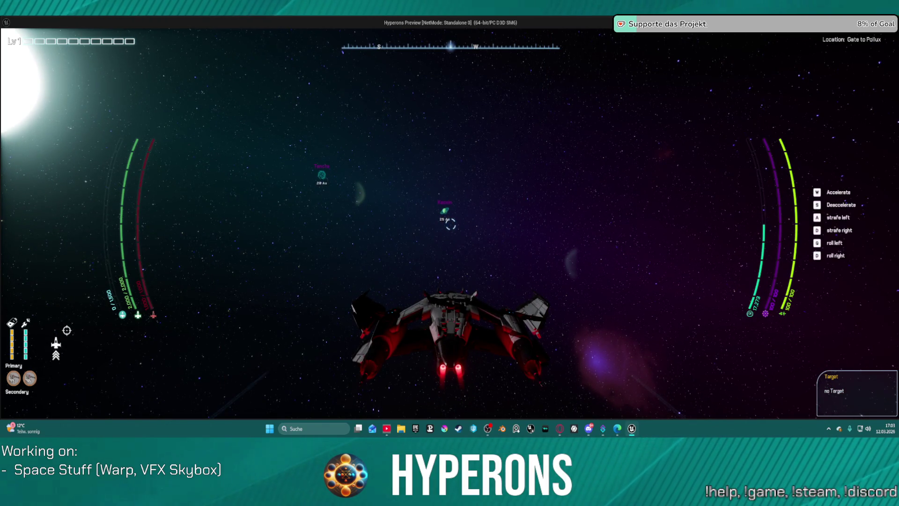
key("d")
key("a")
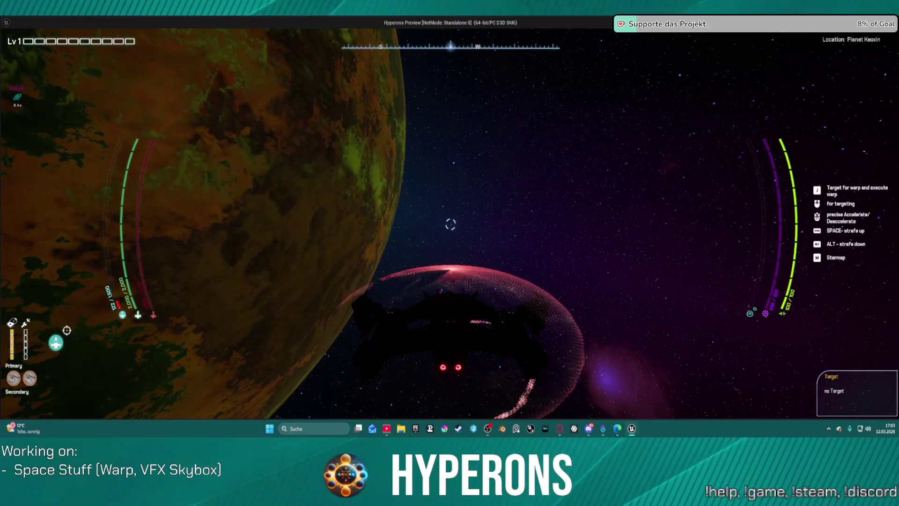
key("Escape")
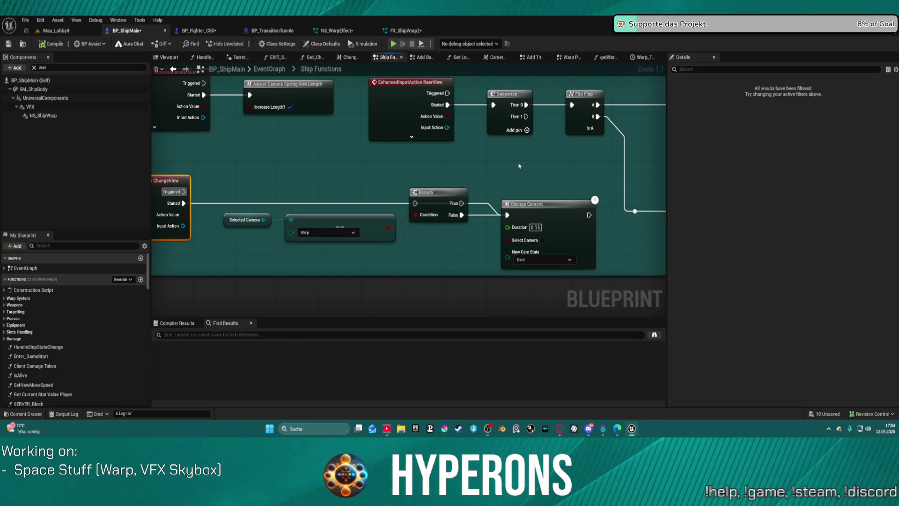
Pan the BP_ShipMain graph, then switch to NS_WarpEffect and select the Lightspeed emitter
mouse_move(537, 176)
left_mouse_down()
mouse_move(408, 172)
mouse_move(571, 155)
left_mouse_up()
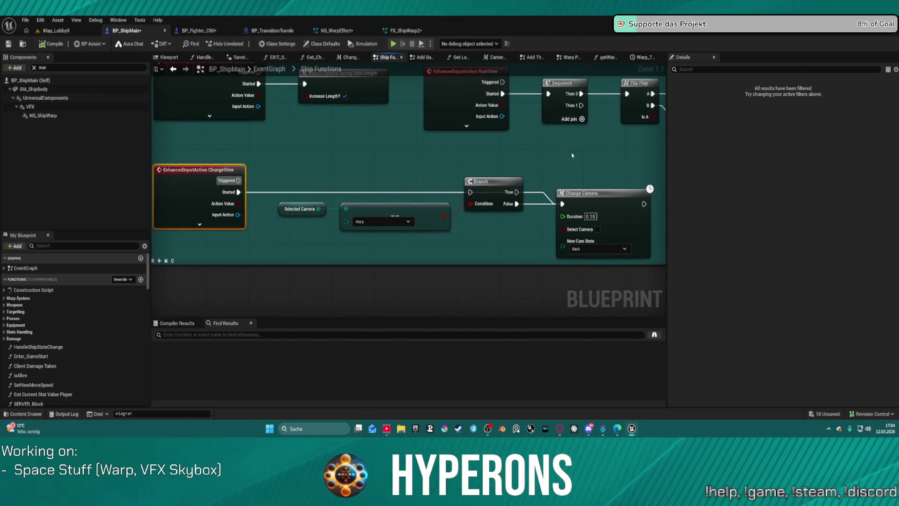
mouse_move(395, 151)
left_mouse_down()
mouse_move(408, 172)
mouse_move(372, 140)
mouse_move(376, 147)
left_mouse_up()
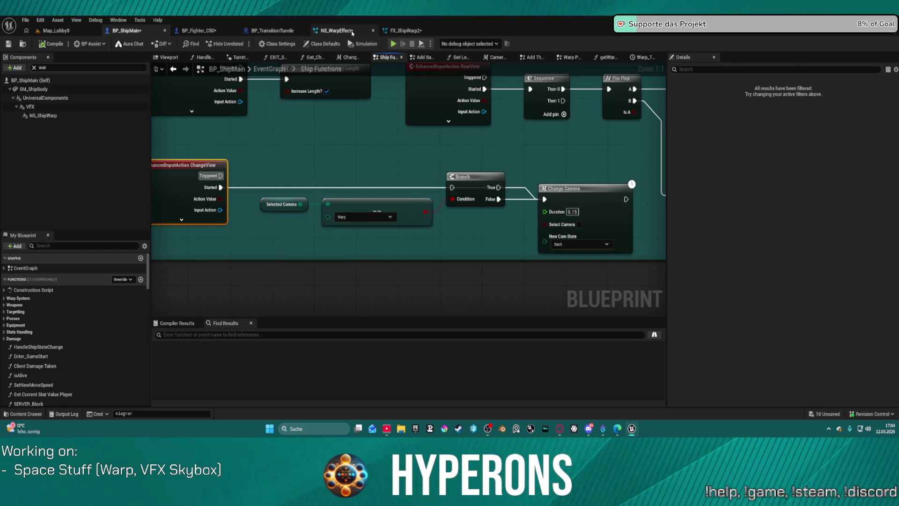
left_click(336, 31)
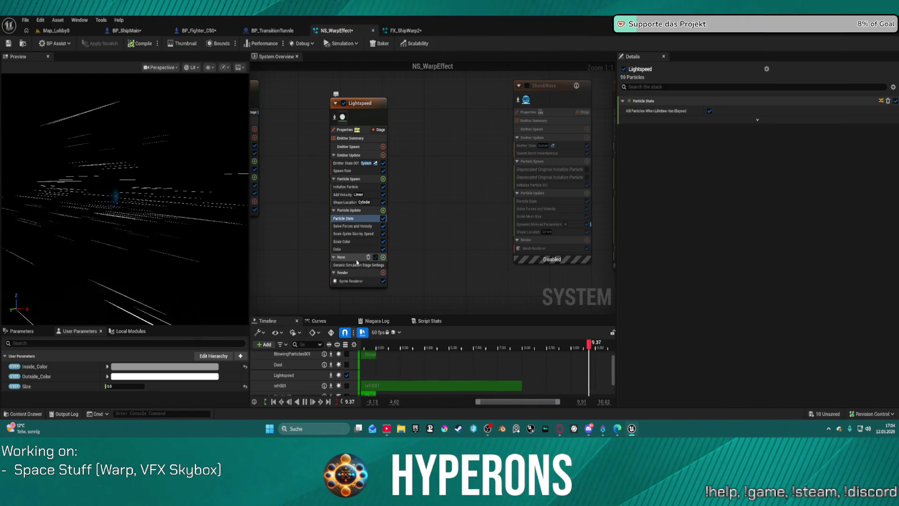
left_click(377, 118)
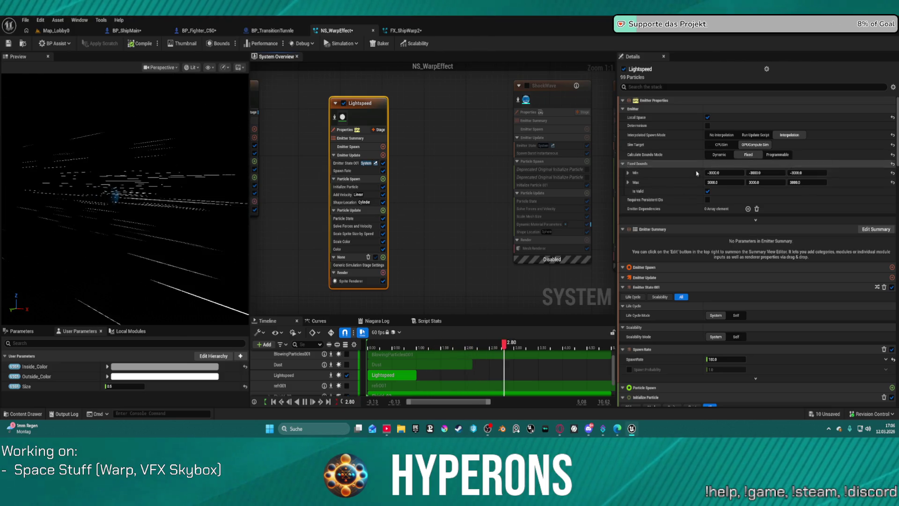
Set Lightspeed's Sim Target to CPUSim, Calculate Bounds to Dynamic, and Interpolated Spawn to No Interpolation
left_click(728, 172)
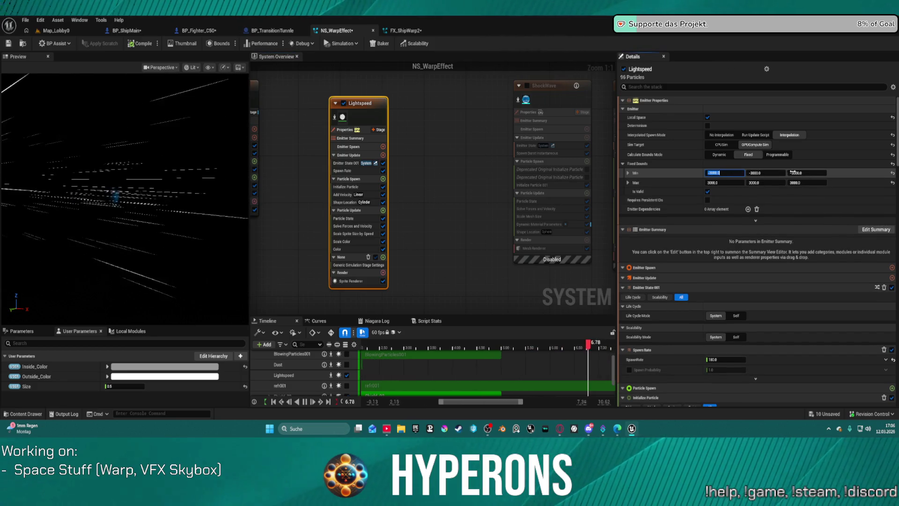
left_click(719, 145)
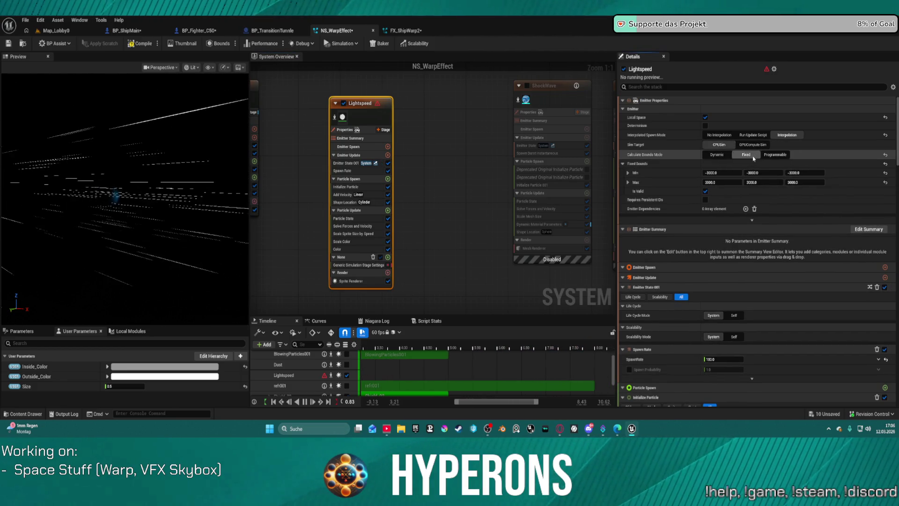
left_click(716, 154)
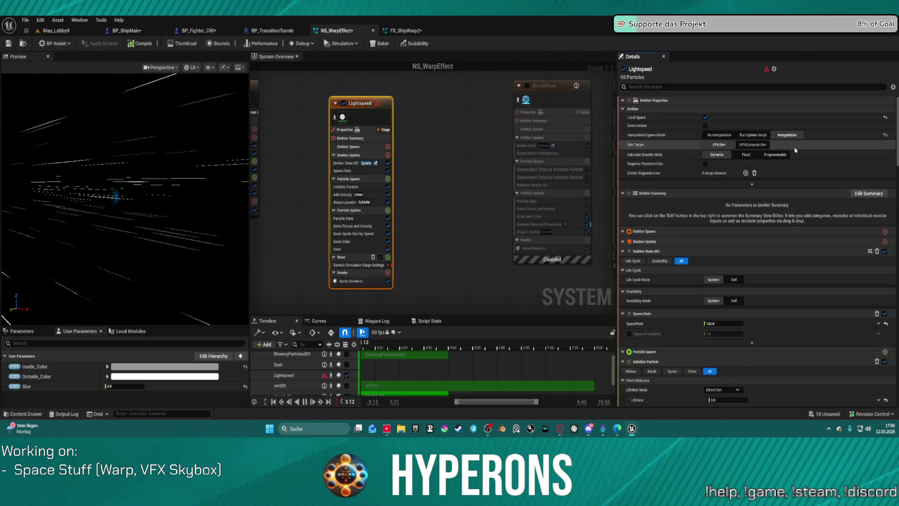
left_click(719, 135)
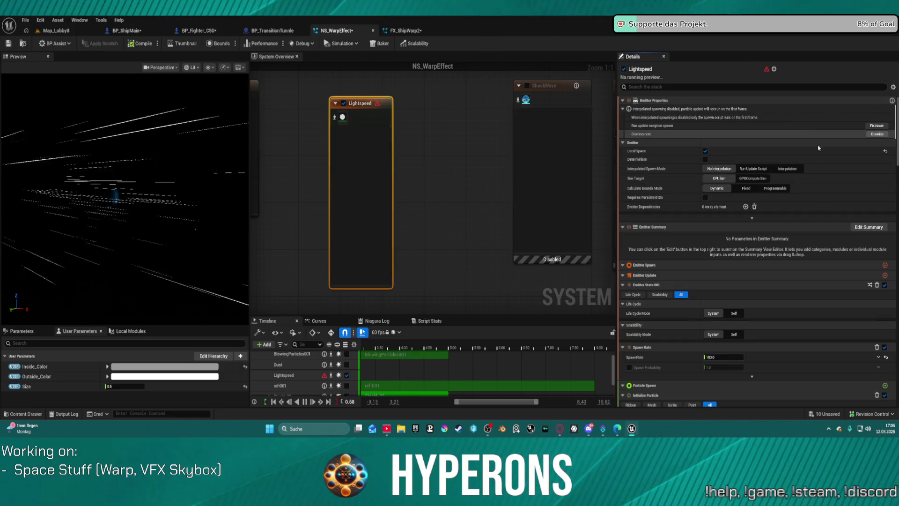
left_click(880, 134)
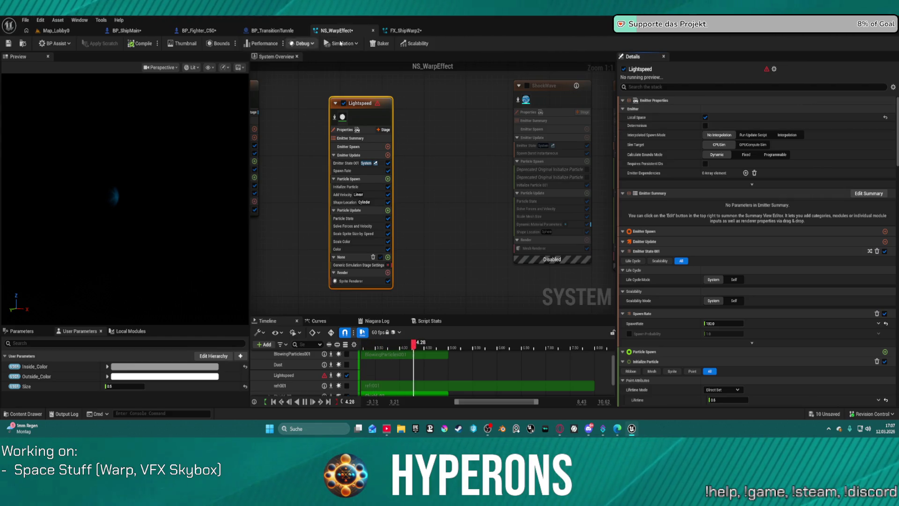
left_click(57, 30)
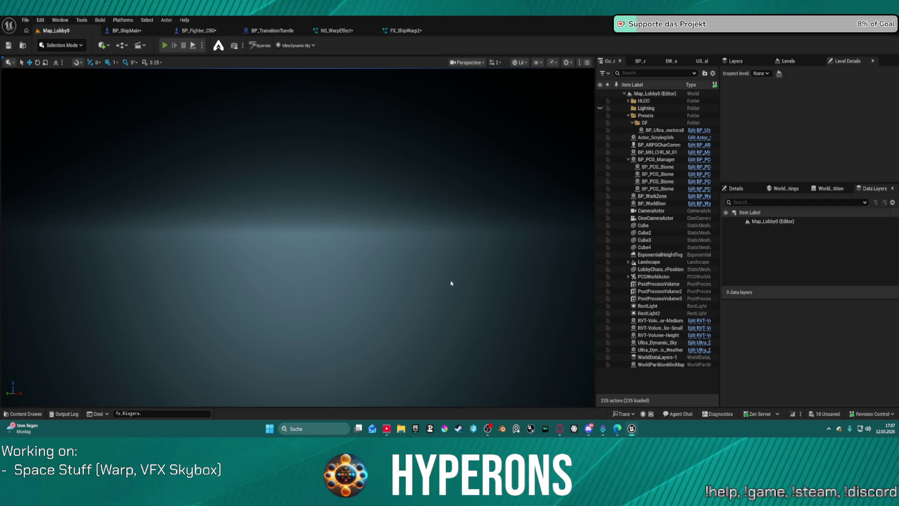
Start Play in Editor with Alt+P, choose the main class character, and start the game
key("alt+p")
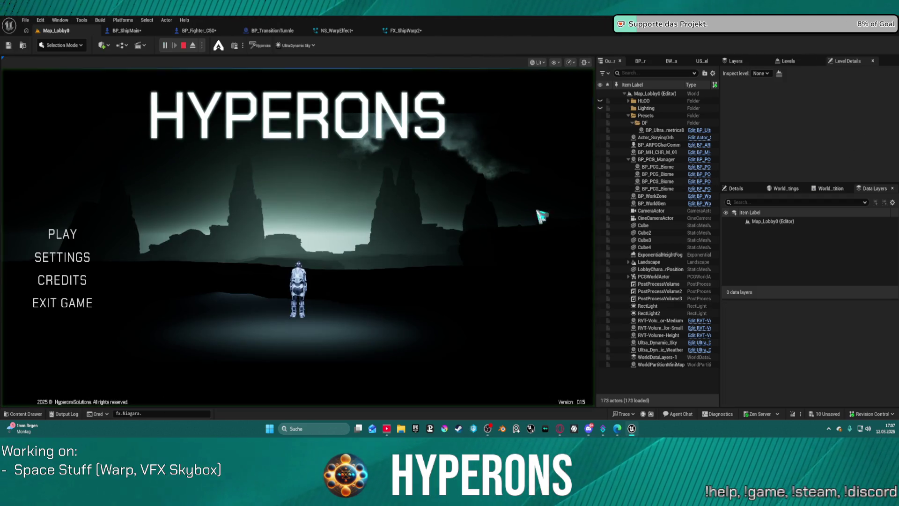
left_click(89, 230)
left_click(227, 211)
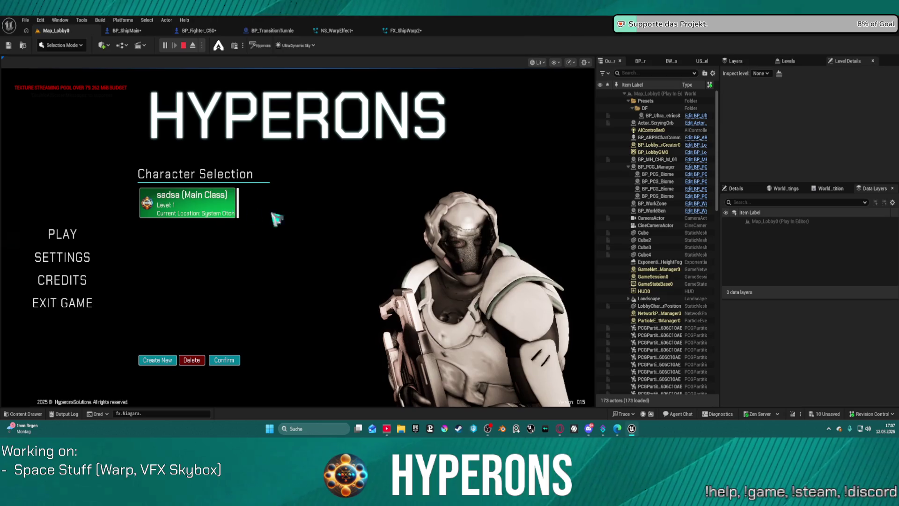
left_click(224, 359)
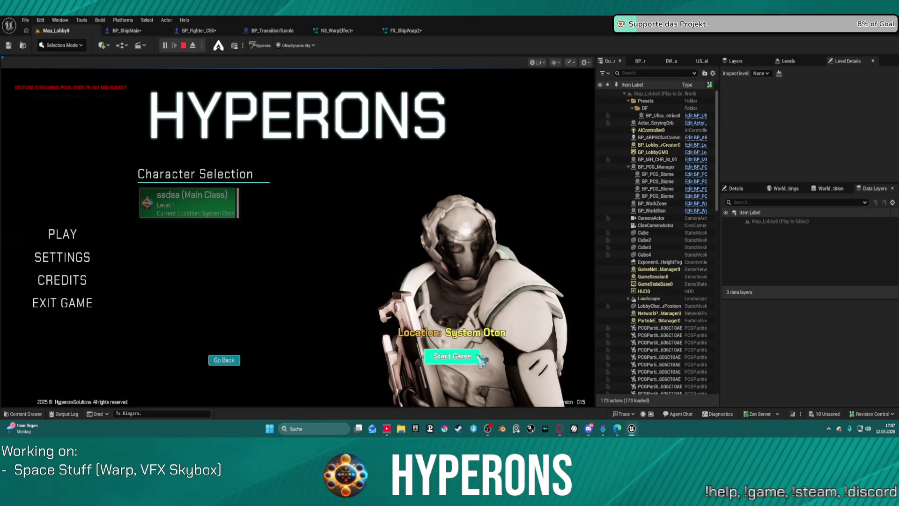
left_click(479, 356)
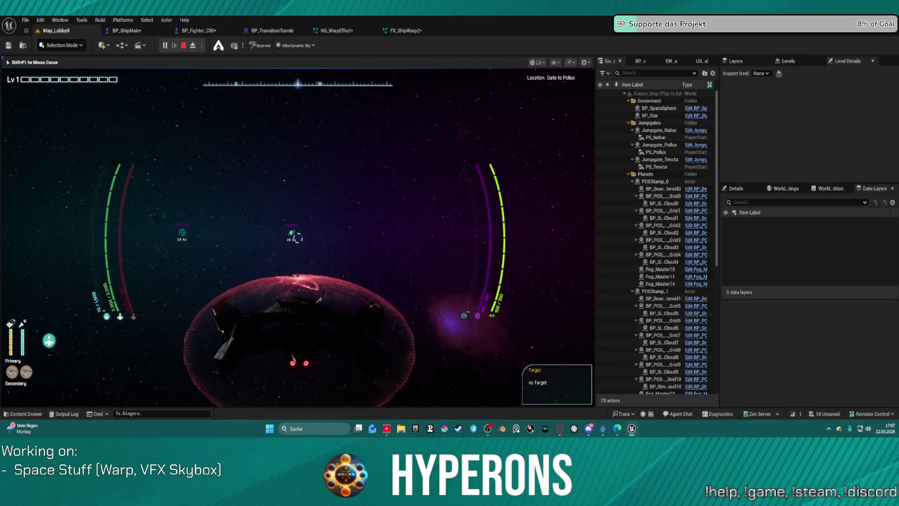
Target Keoxin, engage the hyperdrive to warp there, boost, then stop the session with Esc
key("t")
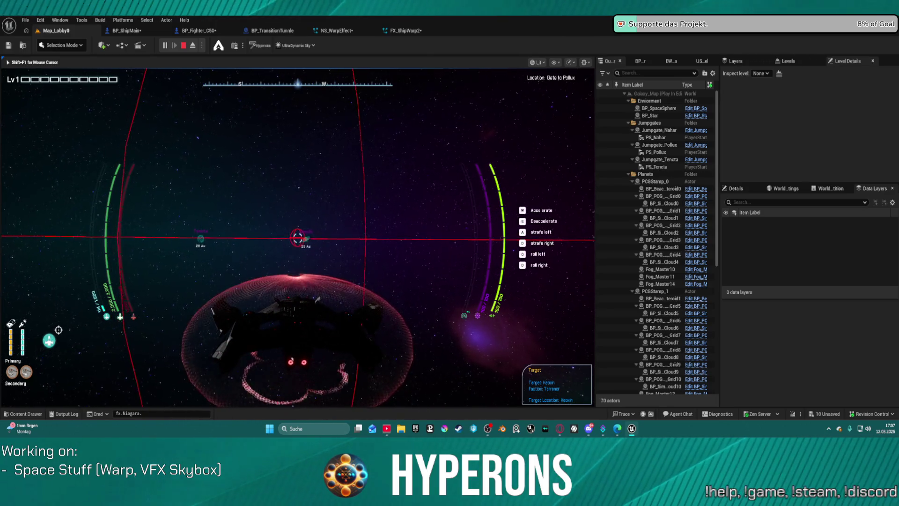
key("w")
key("t")
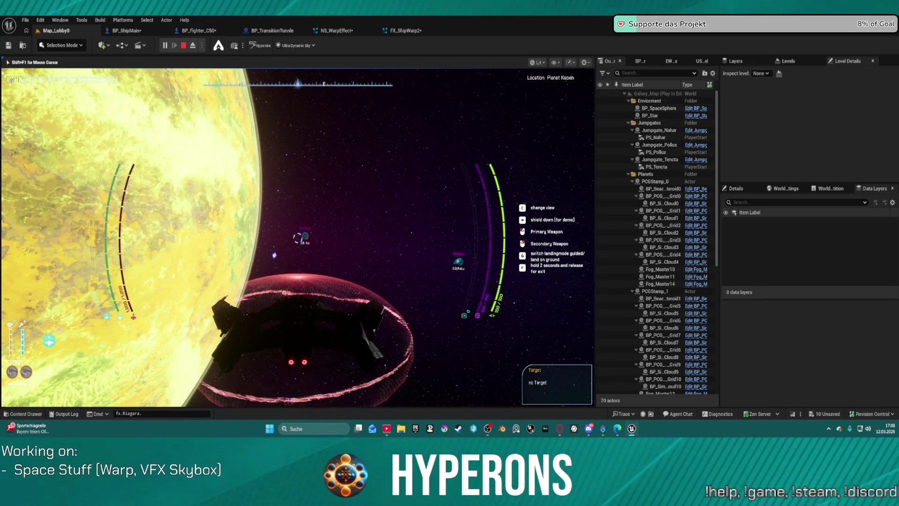
key("w")
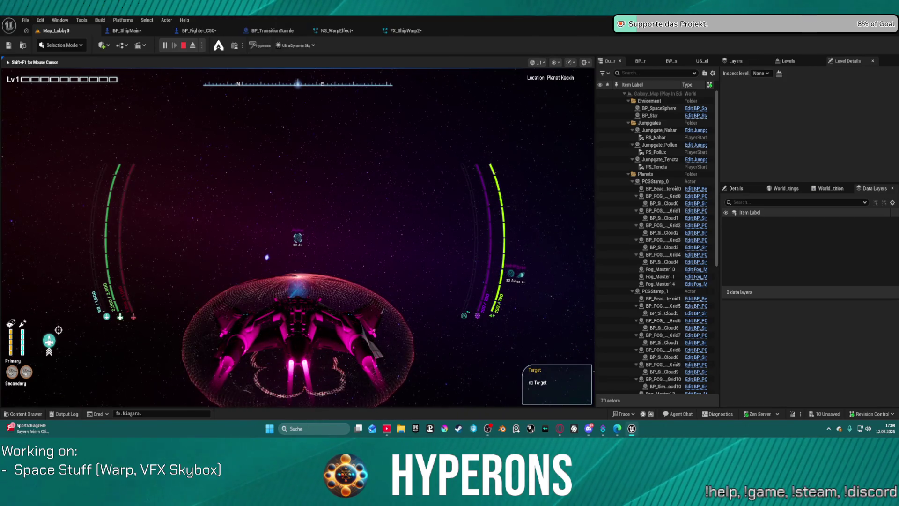
key("Escape")
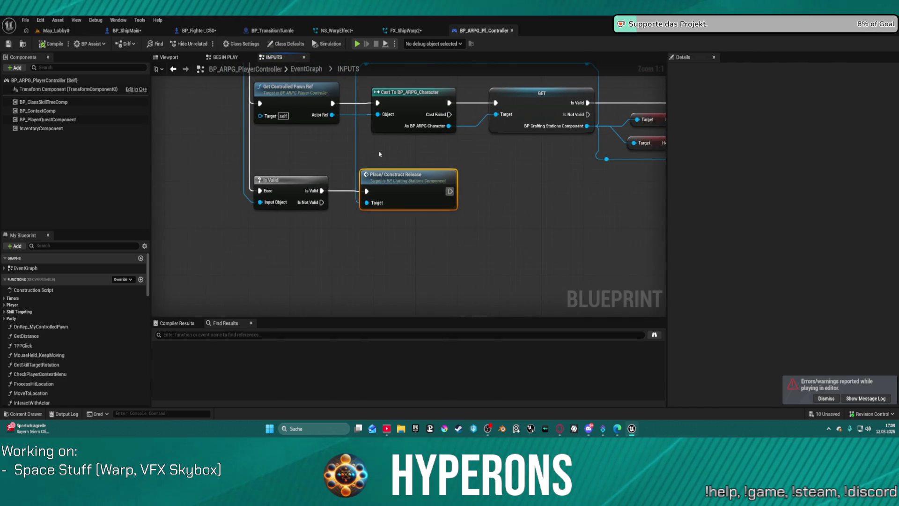
Check FX_ShipWarp2, then disable NS_WarpEffect's Generic Simulation Stage unsupported on CPU
left_click_drag(380, 154, 564, 310)
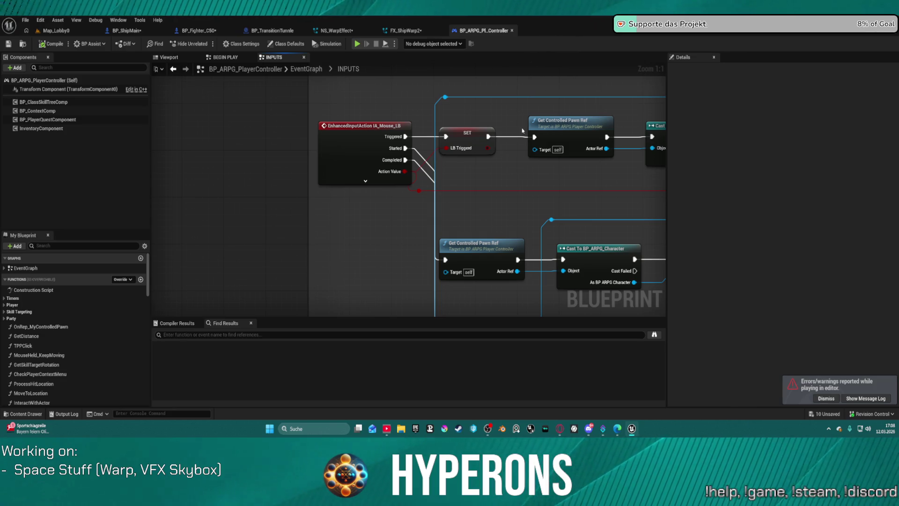
left_click(398, 31)
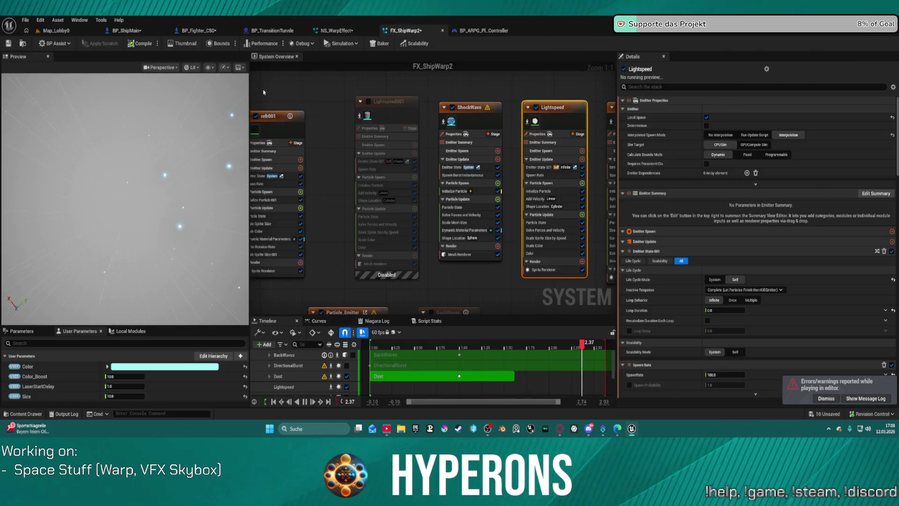
mouse_move(368, 116)
left_mouse_down()
mouse_move(493, 99)
mouse_move(461, 61)
left_mouse_up()
left_click(347, 29)
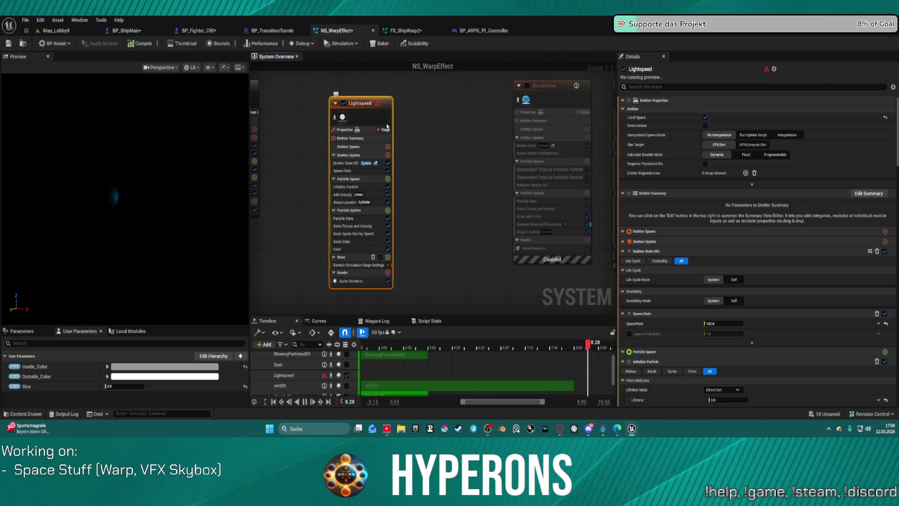
left_click(367, 265)
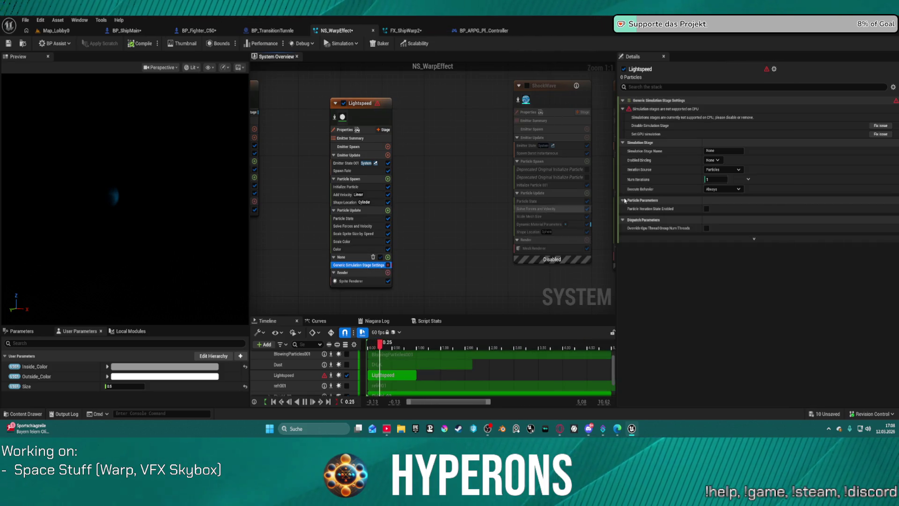
left_click(882, 126)
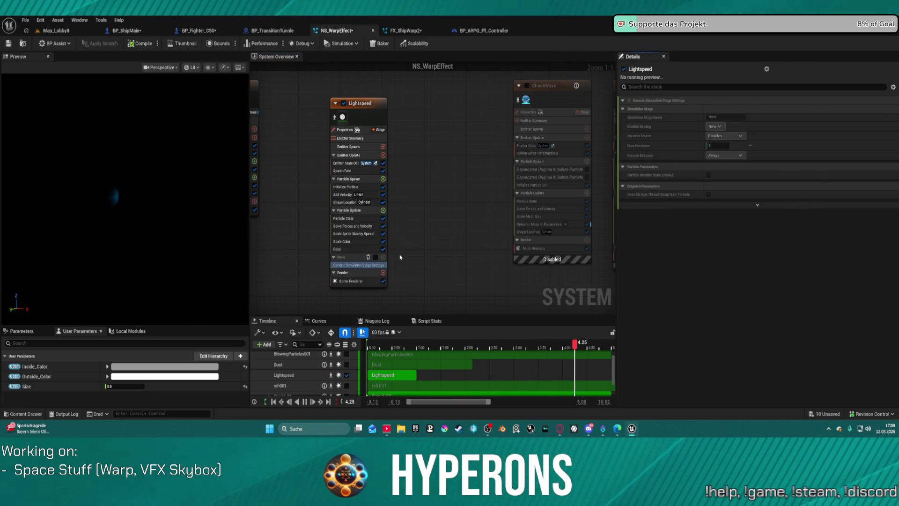
Set Lightspeed's Interpolated Spawn Mode to No Interpolation and save NS_WarpEffect
left_click(399, 122)
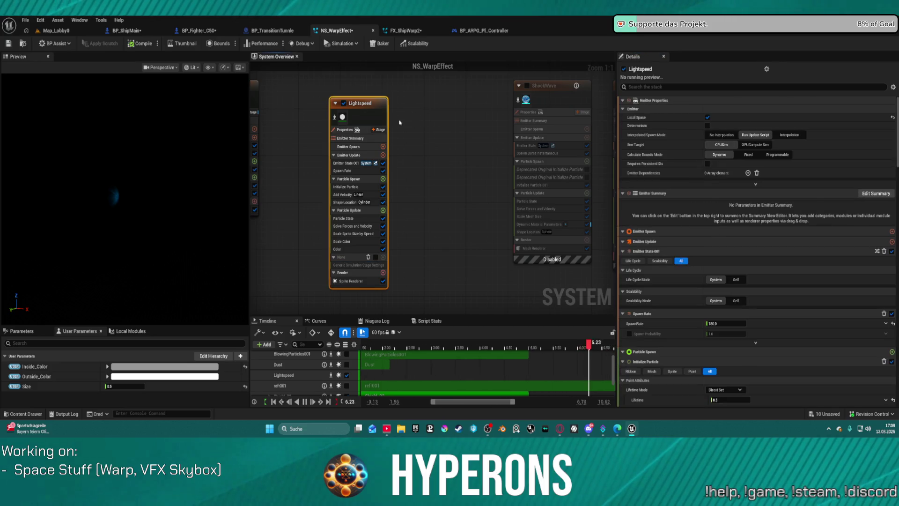
left_click(783, 135)
left_click(721, 135)
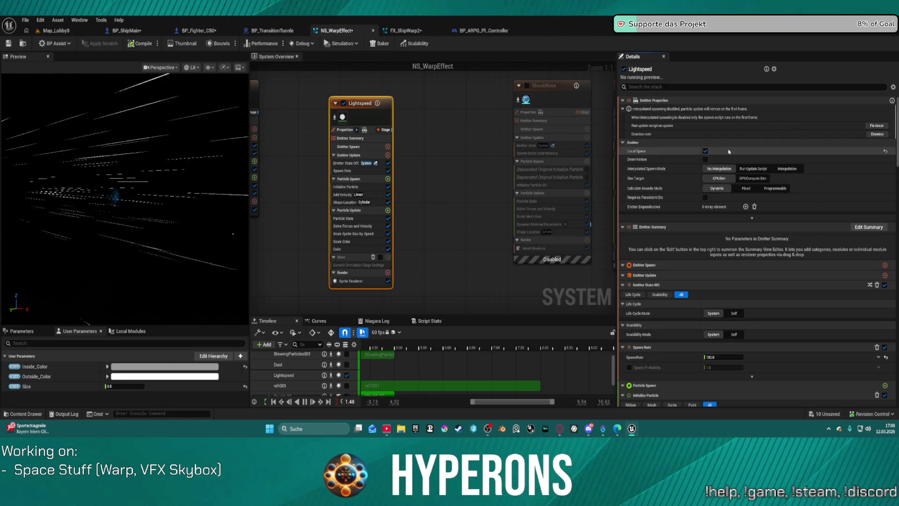
left_click(12, 45)
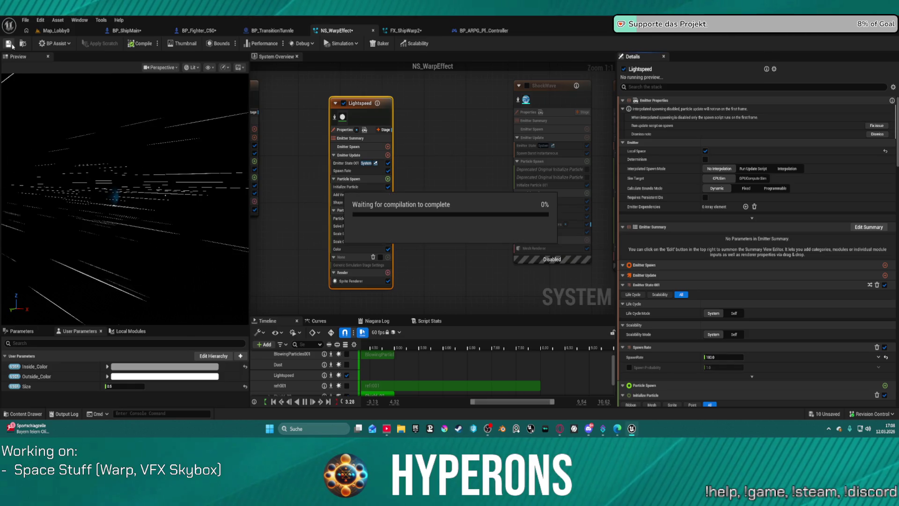
left_click(57, 31)
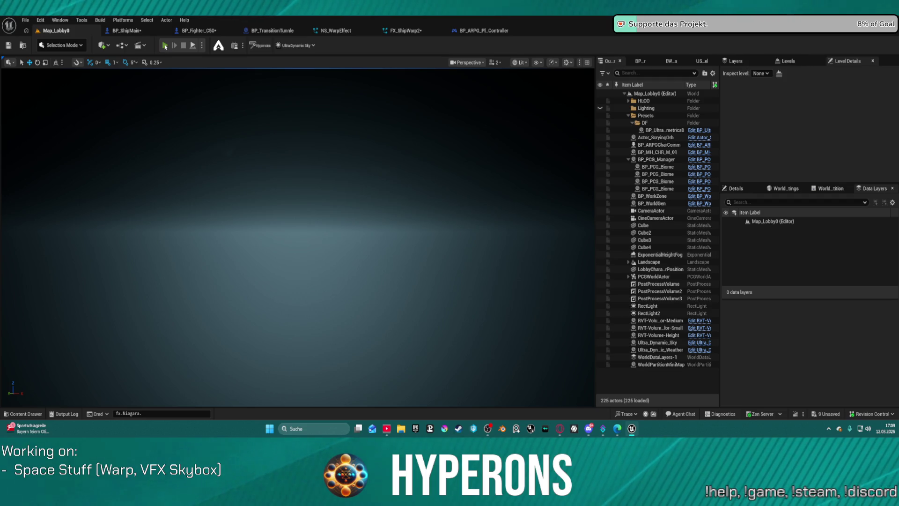
left_click(164, 46)
left_click(71, 233)
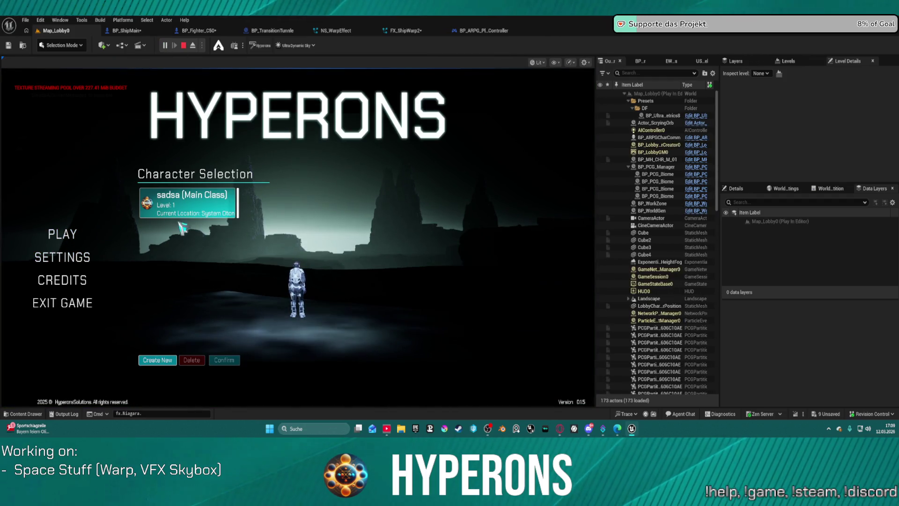
left_click(194, 214)
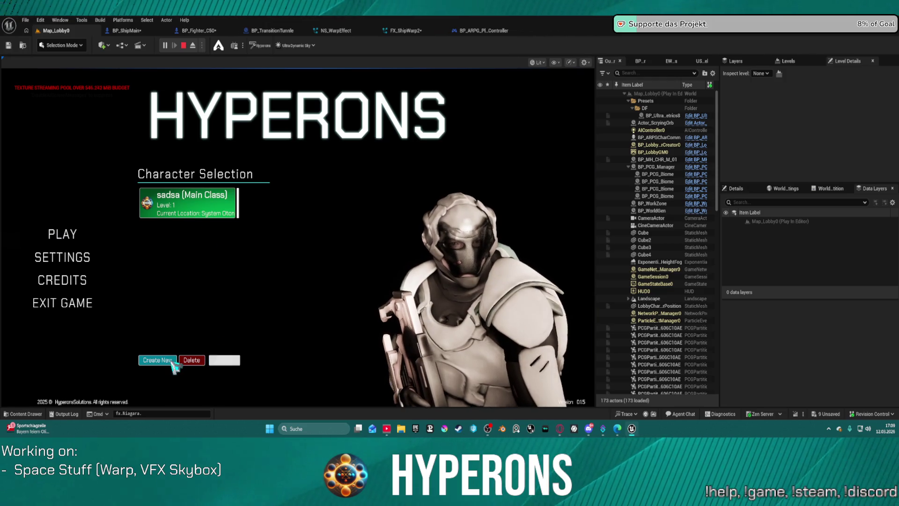
left_click(171, 363)
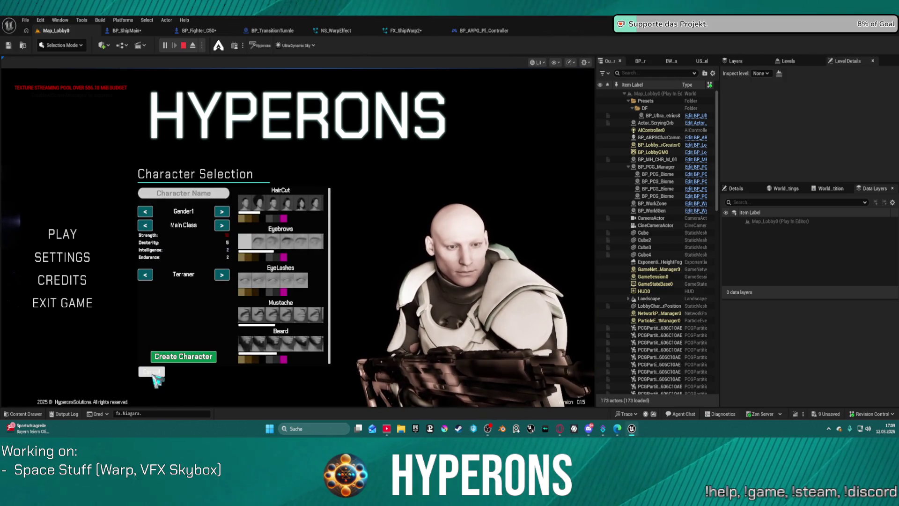
left_click(152, 373)
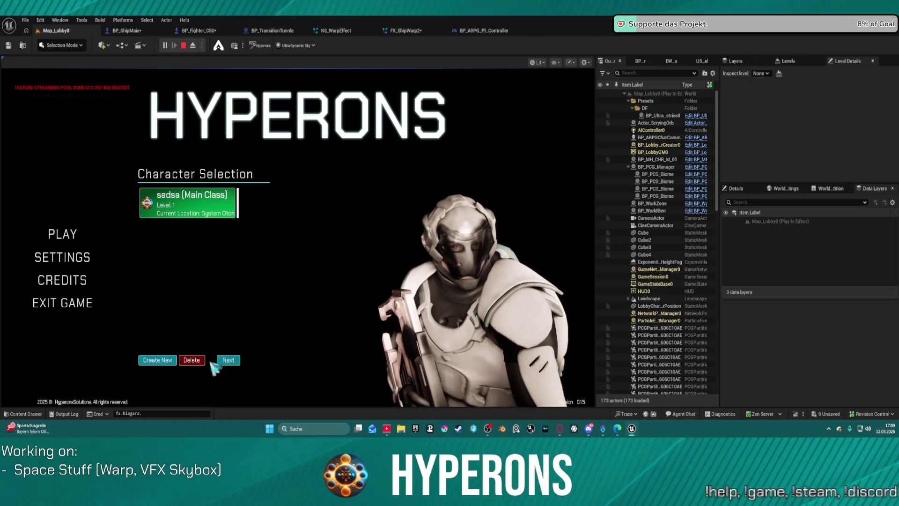
left_click(226, 362)
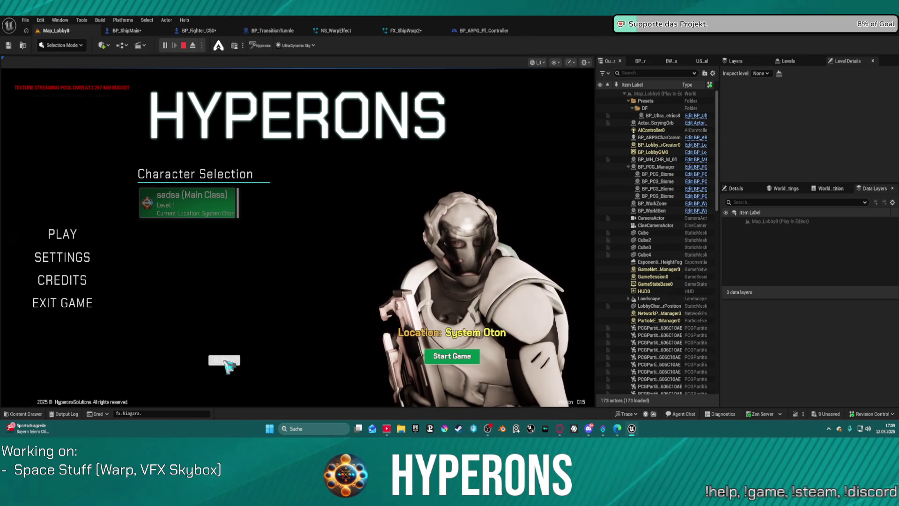
left_click(451, 356)
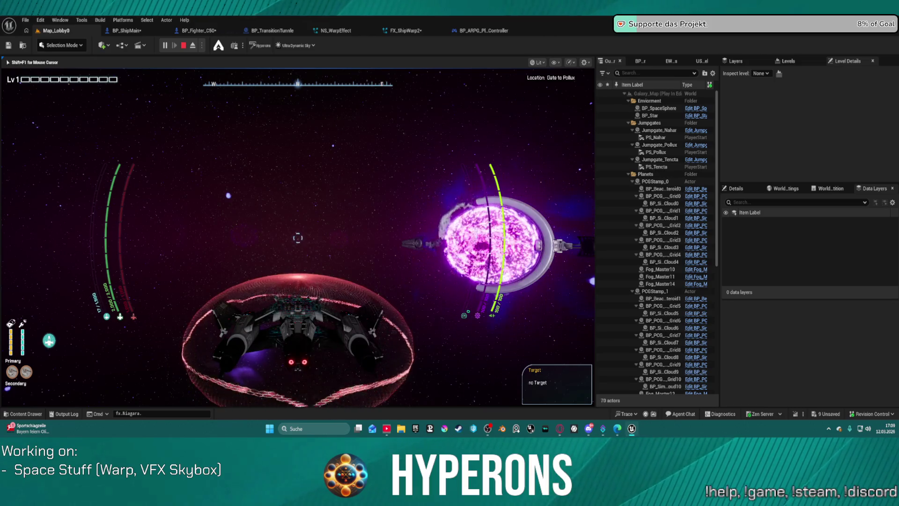
key("d")
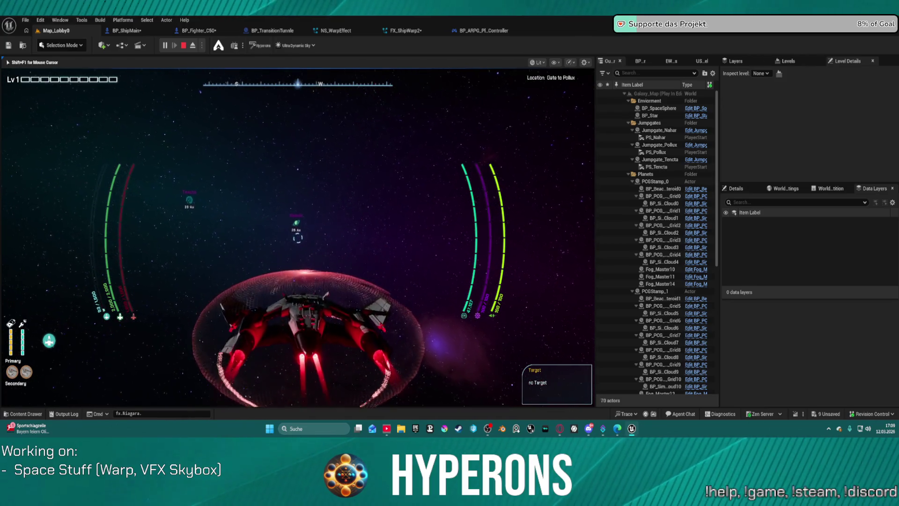
key("t")
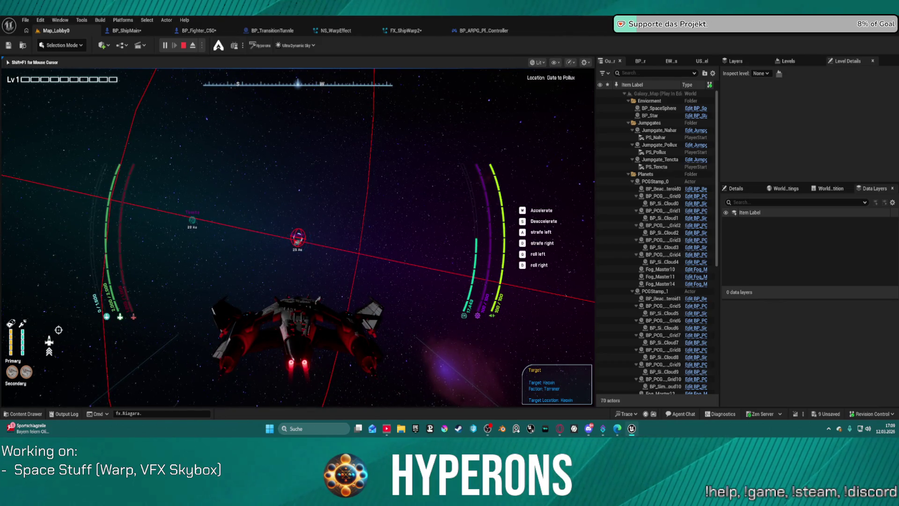
key("t")
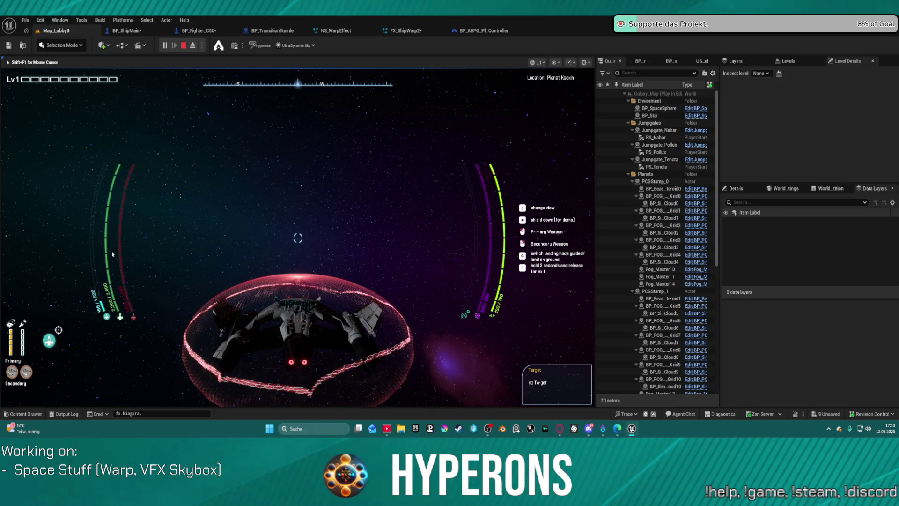
key("Escape")
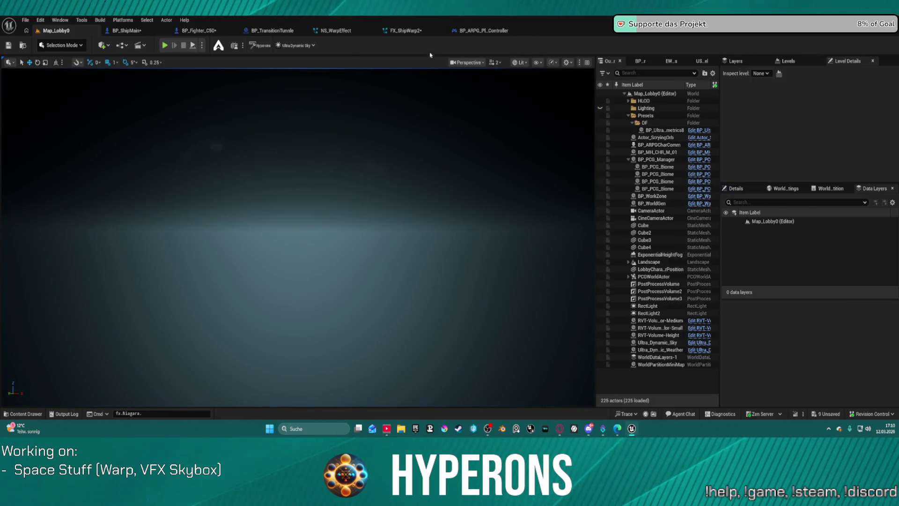
In NS_WarpEffect, try Lightspeed's Add Velocity mode as Cone, then restore Linear
left_click(336, 30)
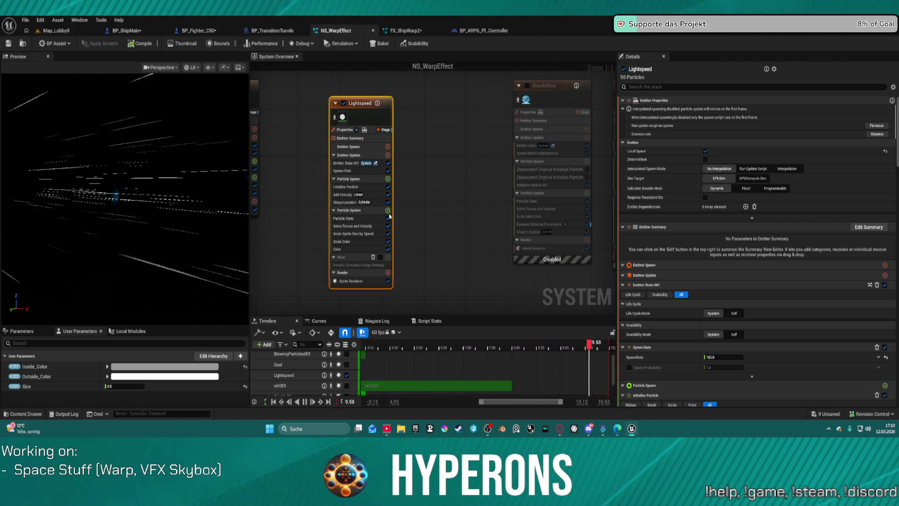
left_click(348, 196)
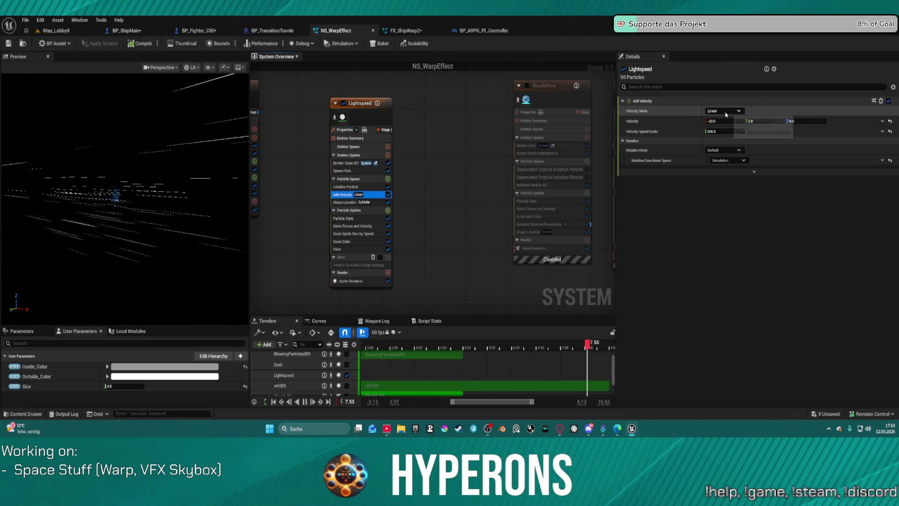
left_click(739, 111)
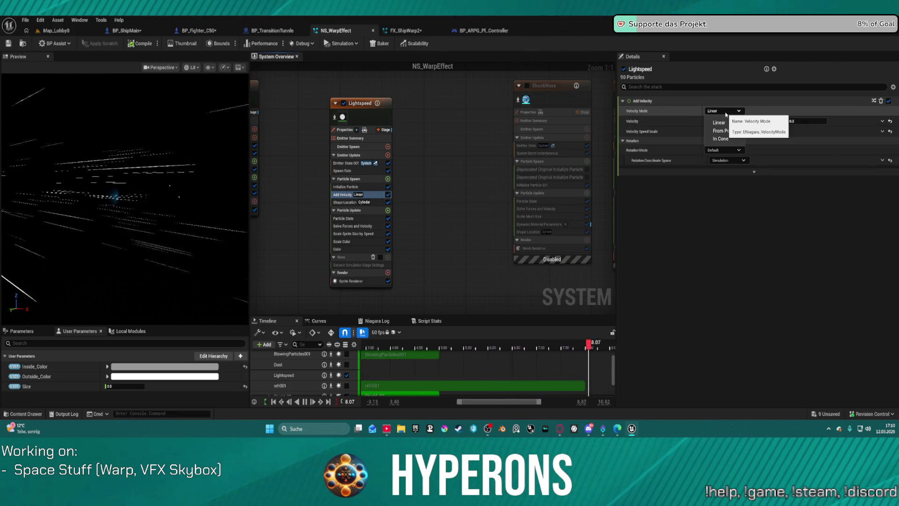
left_click(722, 139)
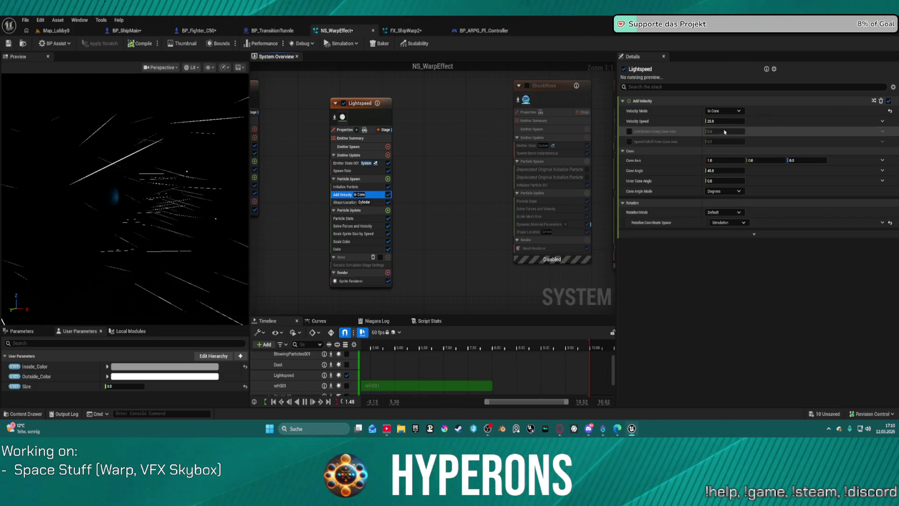
left_click(724, 111)
left_click(730, 122)
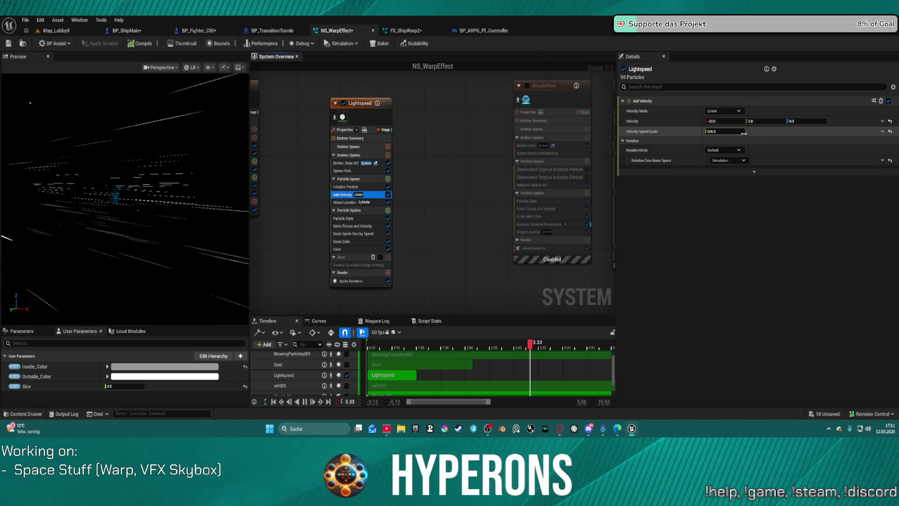
Set Initialize Particle's Position Offset Coordinate Space to World, then return to Map_Lobby0
left_click(345, 187)
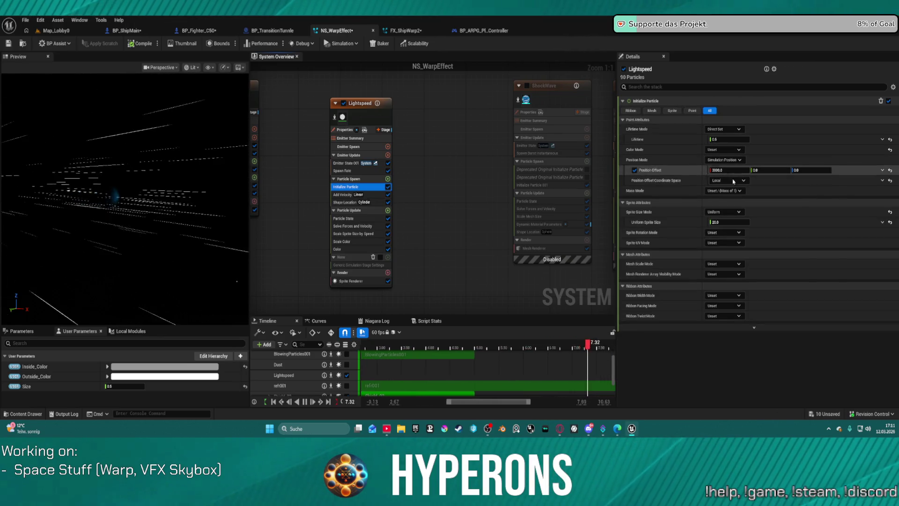
left_click(728, 180)
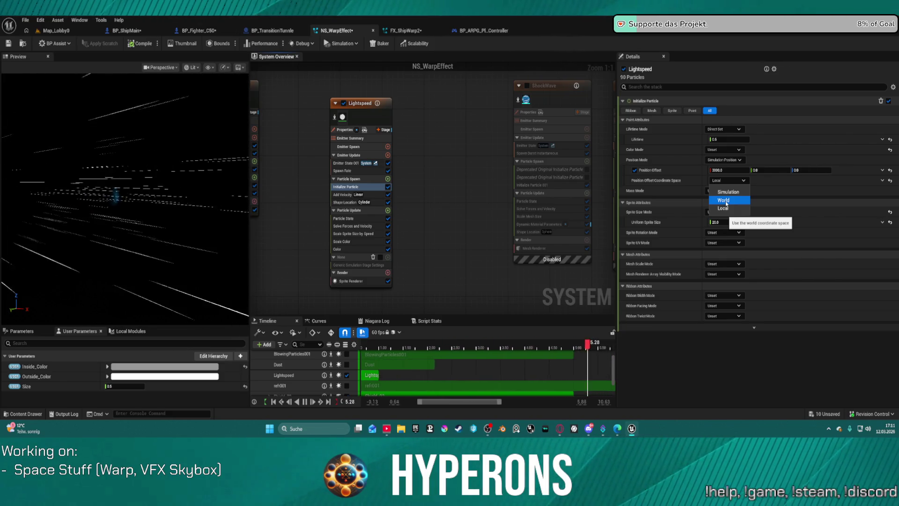
left_click(725, 200)
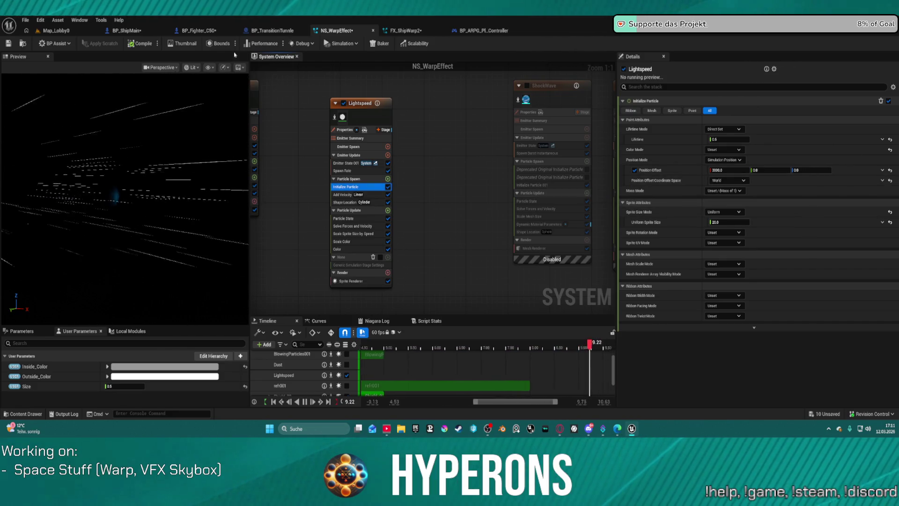
left_click(68, 29)
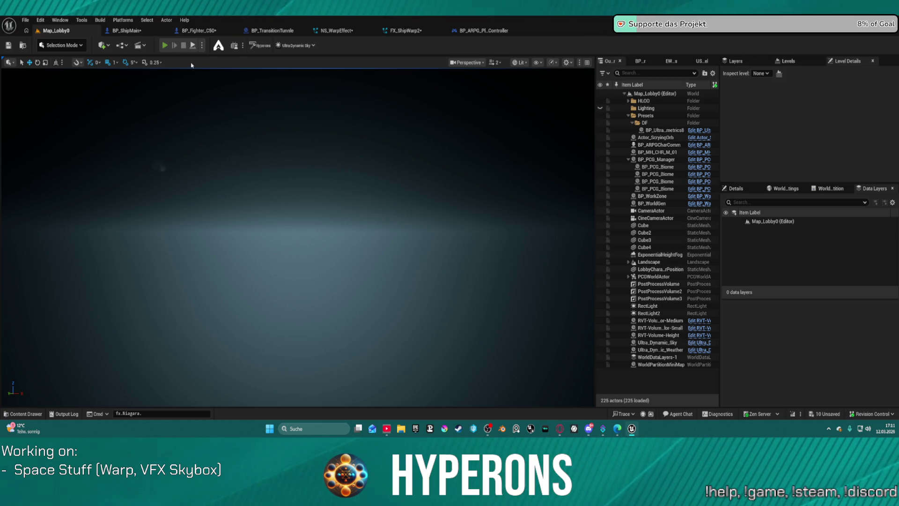
Launch Play in Editor with Alt+P and load the space level near the Gate to Pollux with the existing character
key("alt+p")
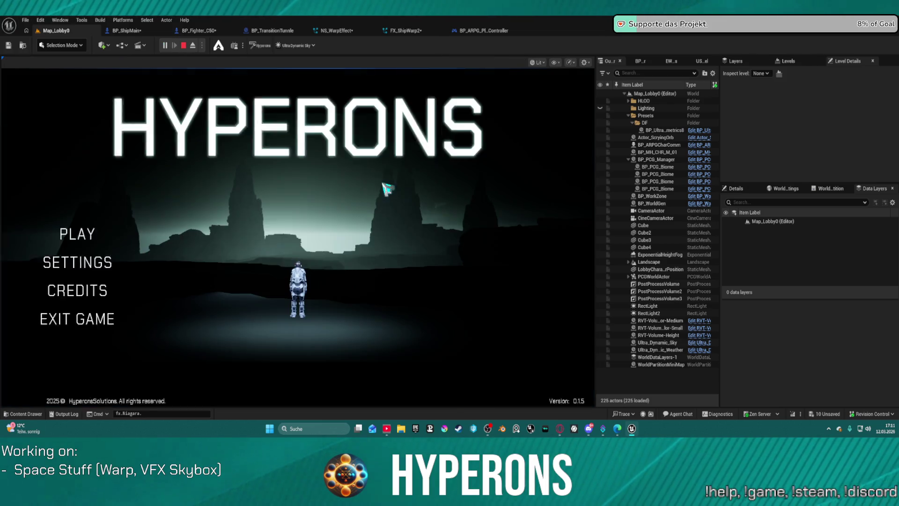
left_click(105, 233)
left_click(223, 359)
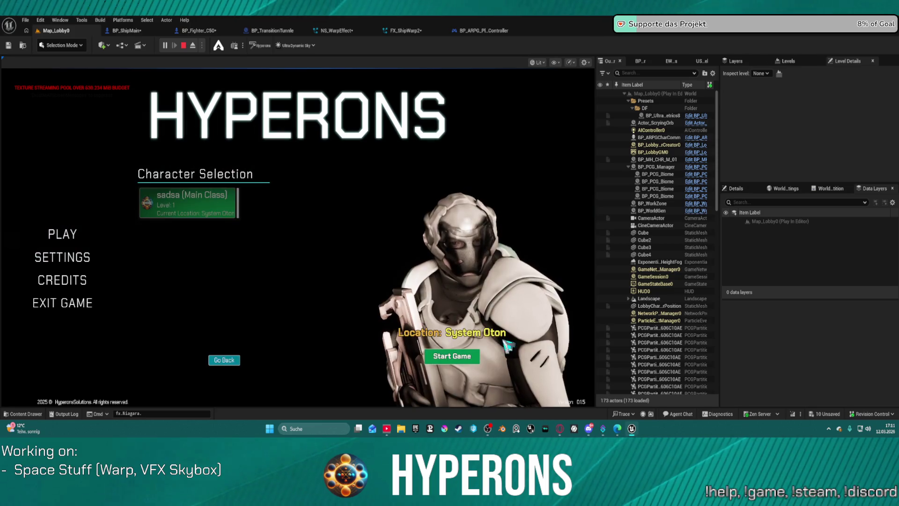
left_click(473, 357)
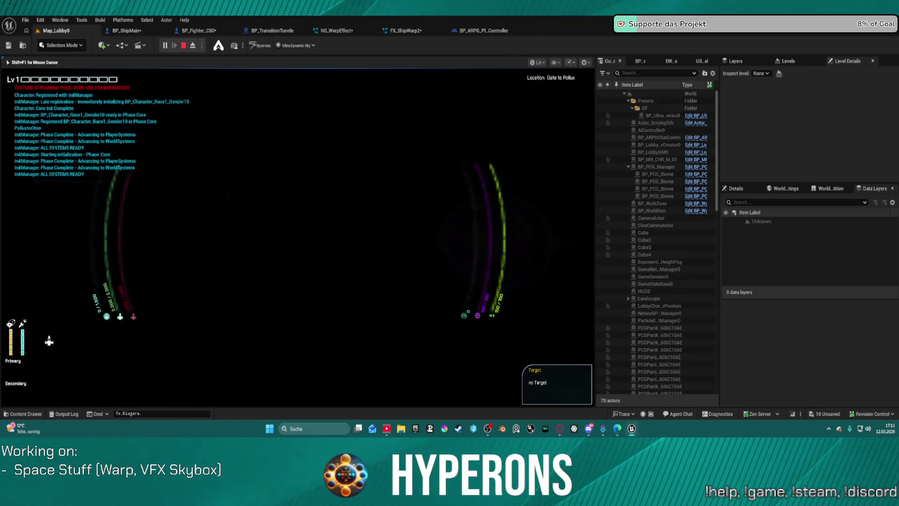
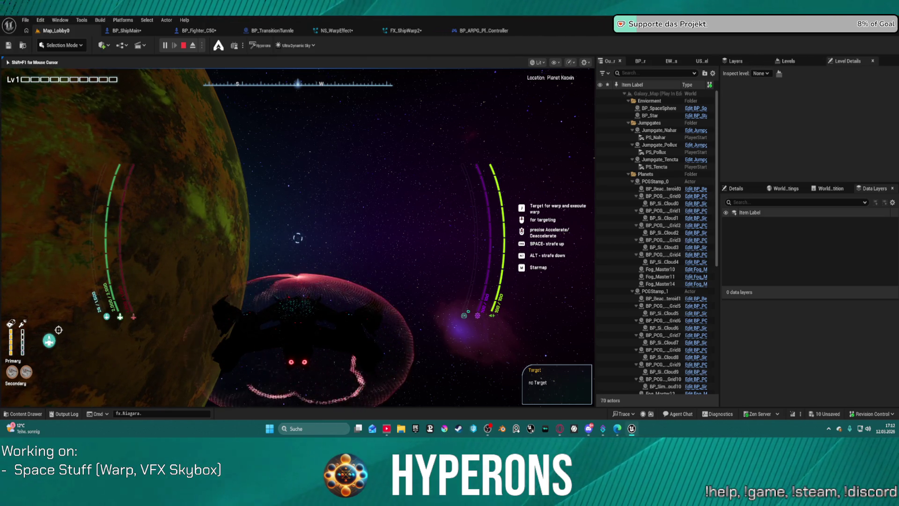
Thrust forward with W and roll with D, then end the Play In Editor flight test
key("w")
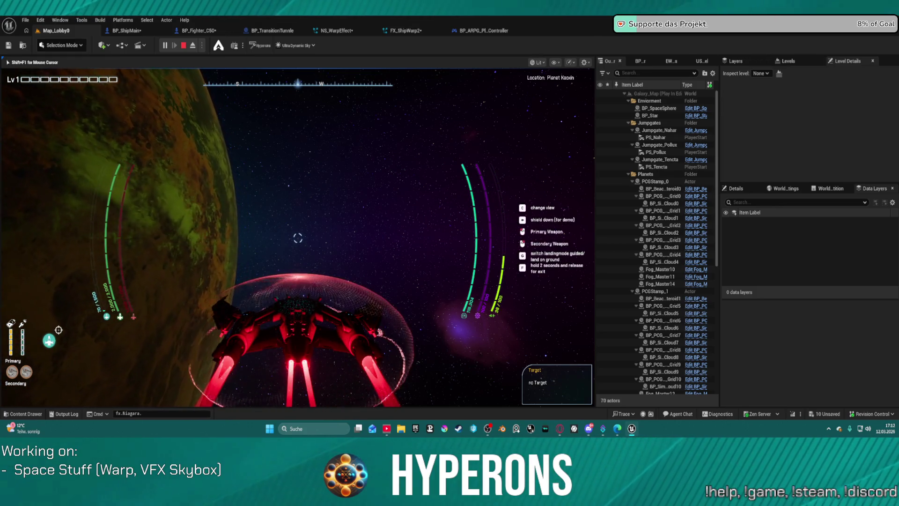
key("d")
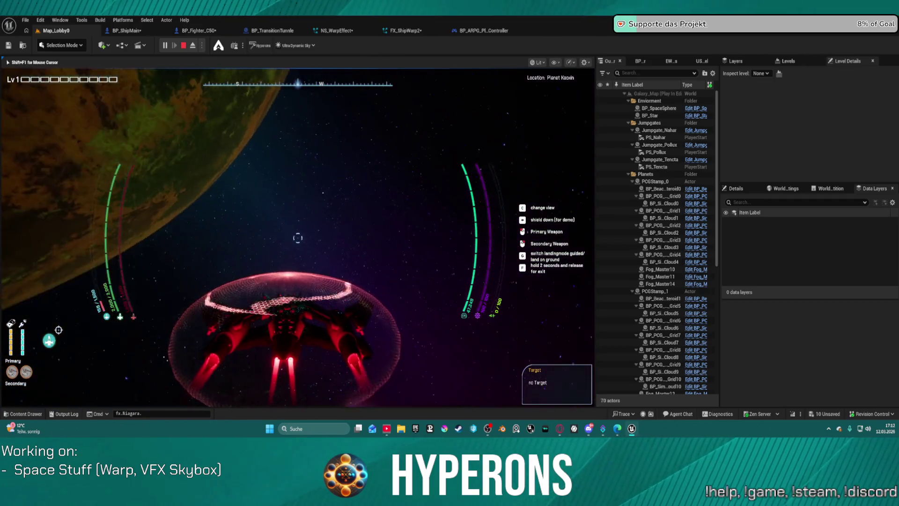
key("Escape")
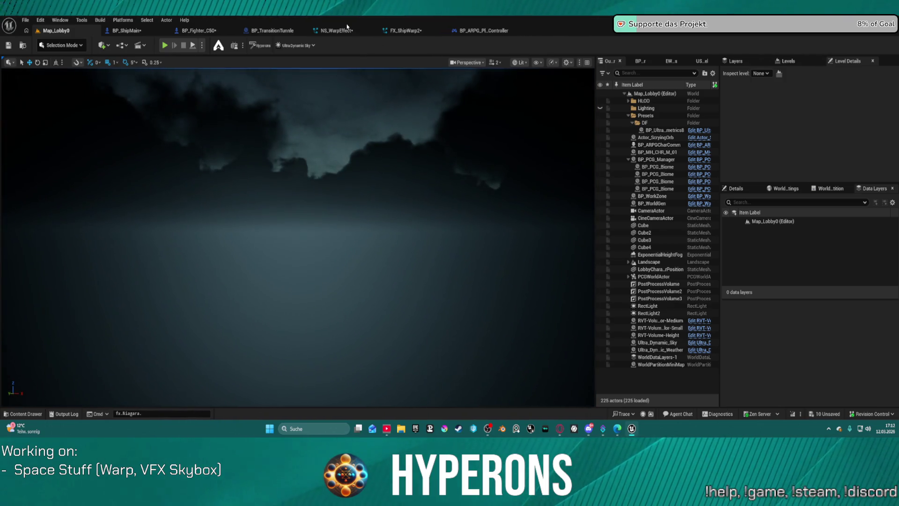
Open NS_WarpEffect and widen its graph and timeline panels
left_click(346, 30)
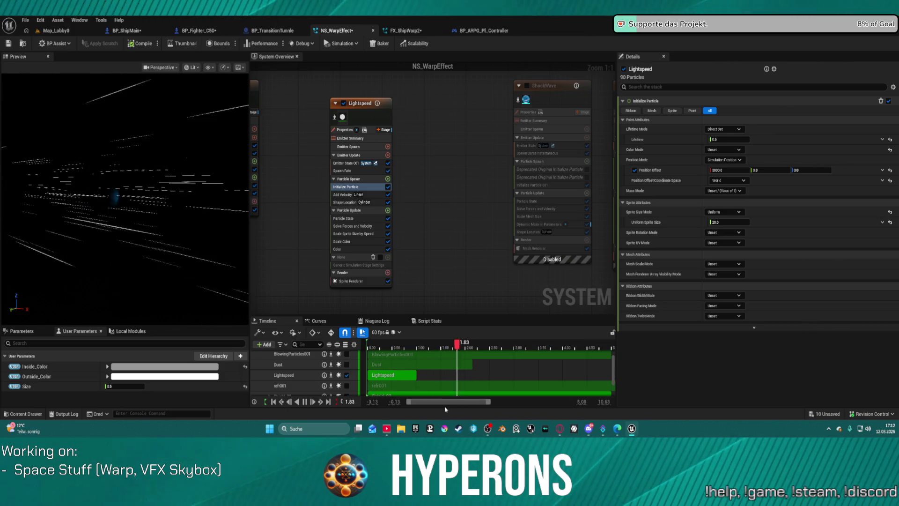
left_click_drag(469, 401, 551, 400)
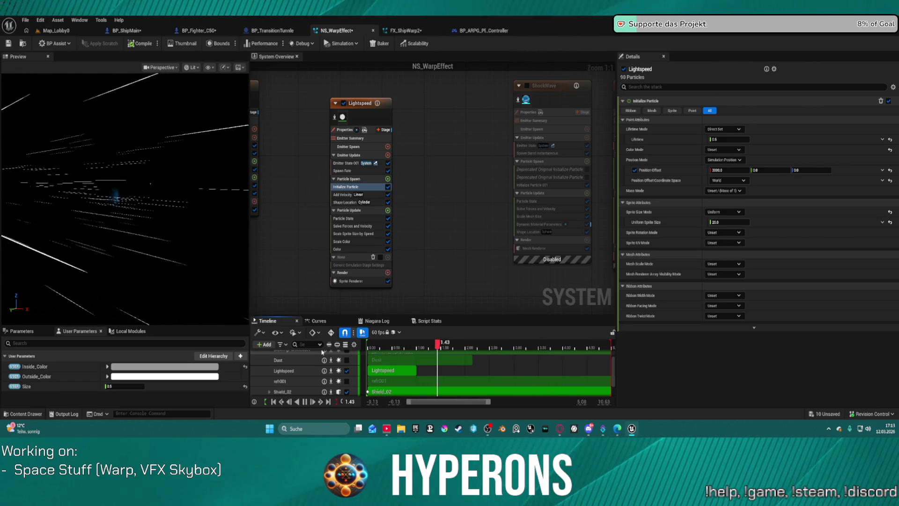
left_click_drag(611, 359, 688, 366)
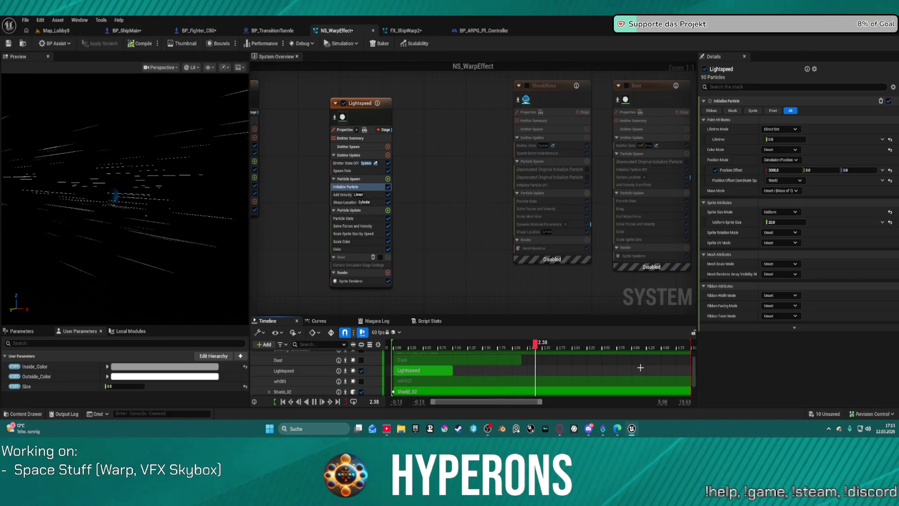
In Lightspeed's Properties, set Interpolated Spawn Mode to Interpolation
left_click(355, 130)
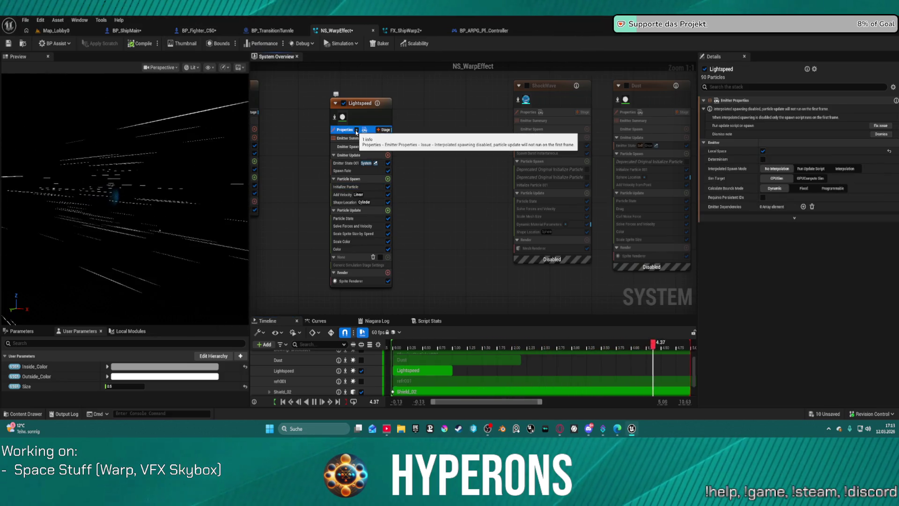
left_click(880, 126)
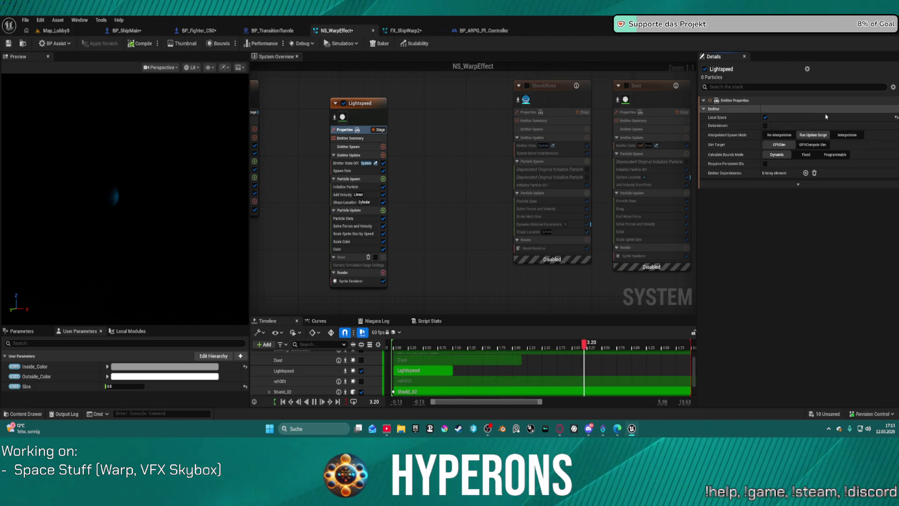
left_click(842, 137)
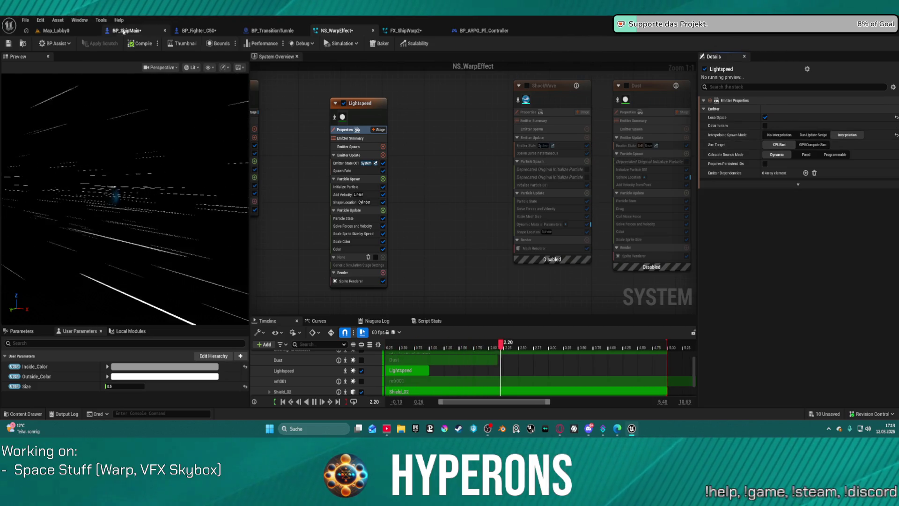
Glance at Map_Lobby0, then return to NS_WarpEffect and select Lightspeed's Spawn Rate module
left_click(57, 30)
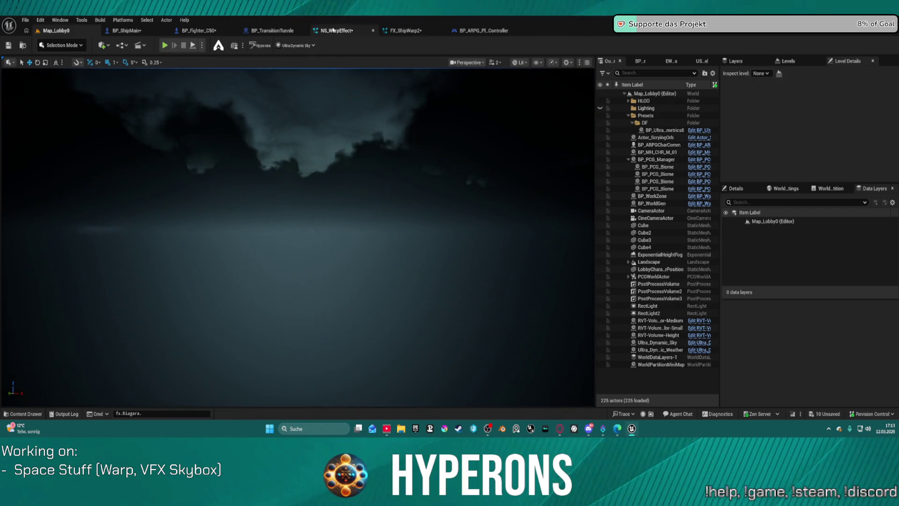
left_click(334, 30)
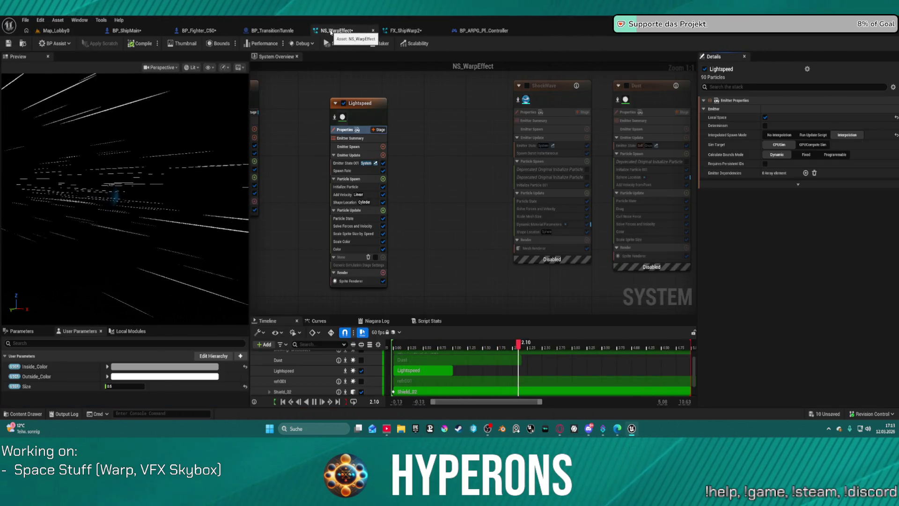
left_click(363, 171)
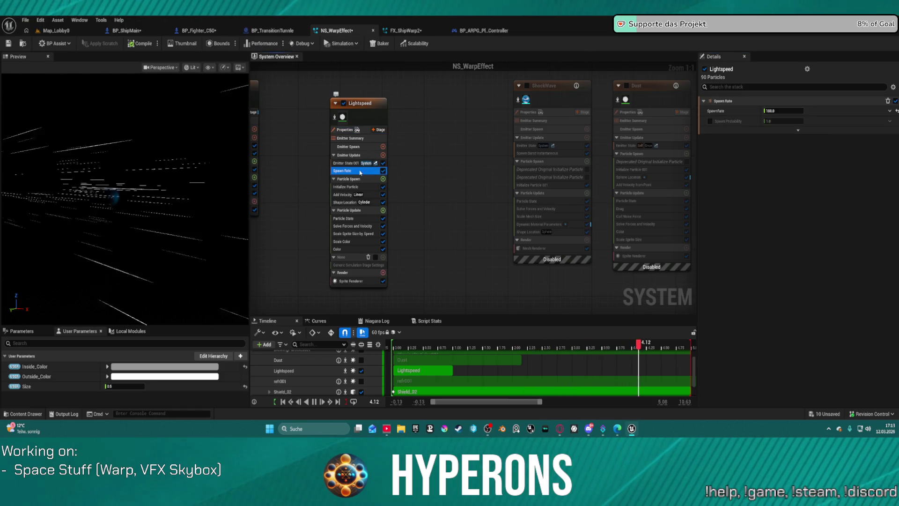
Change the Lightspeed SpawnRate value, first to 150 and finally to 5, then bring up BP_ShipMain
left_click(788, 110)
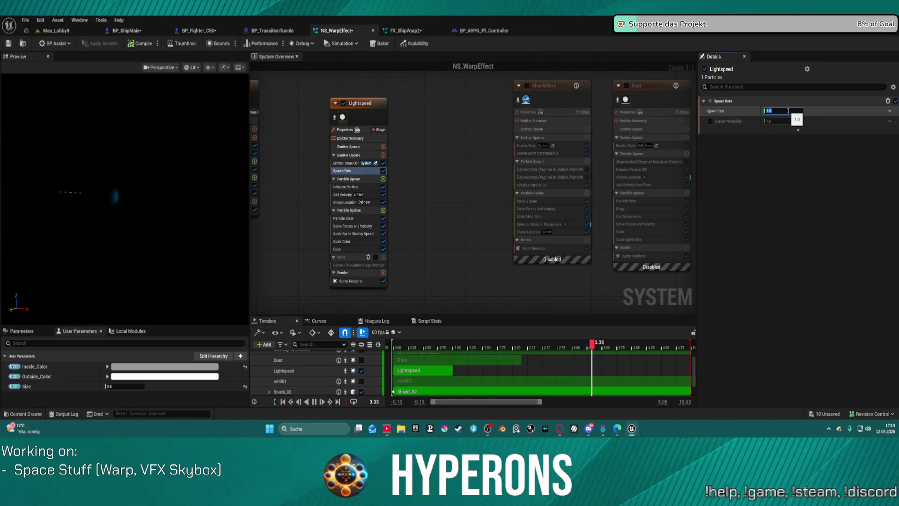
type("8")
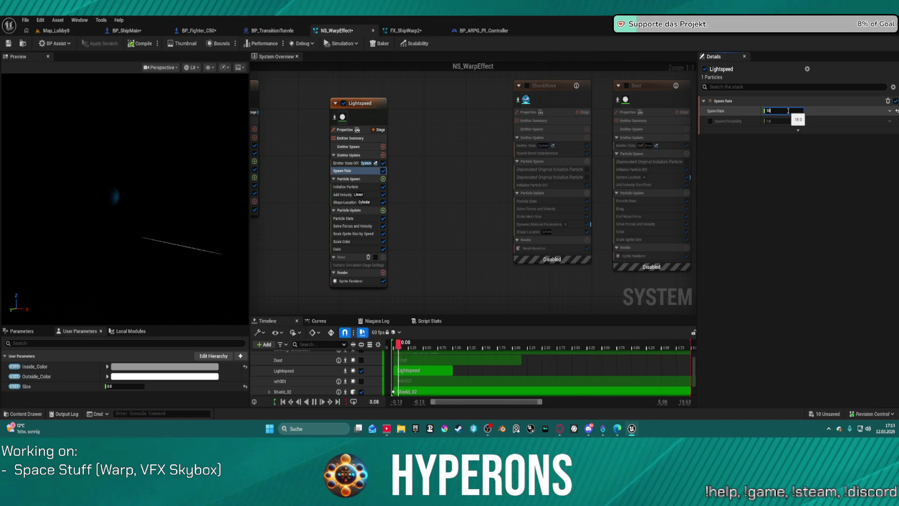
key("BackSpace")
type("50")
key("Return")
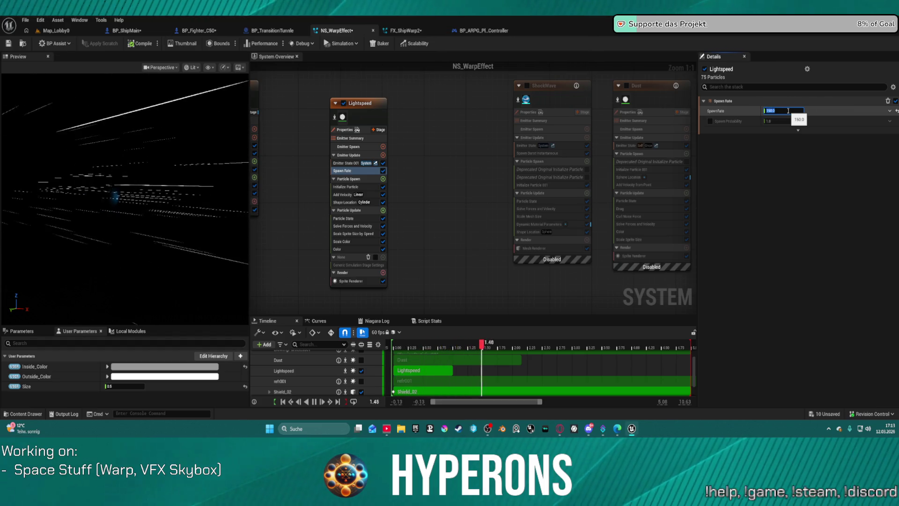
type("50")
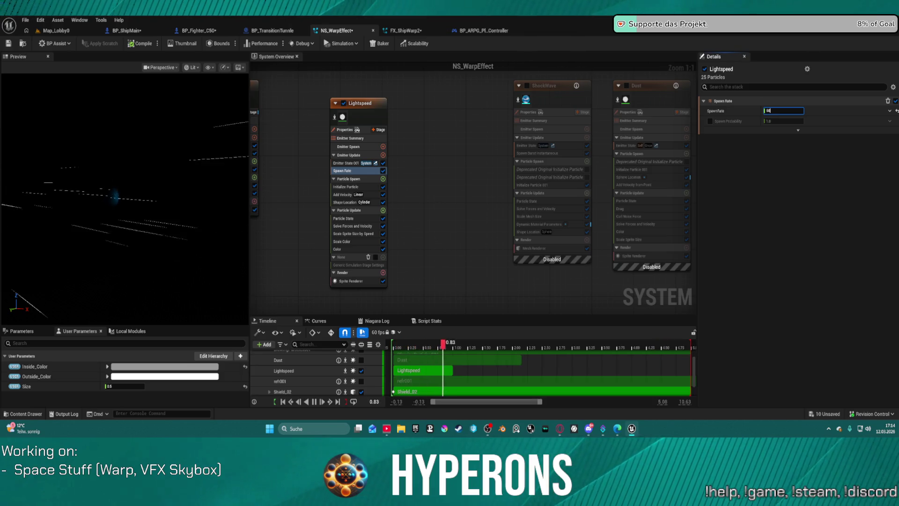
left_click(127, 31)
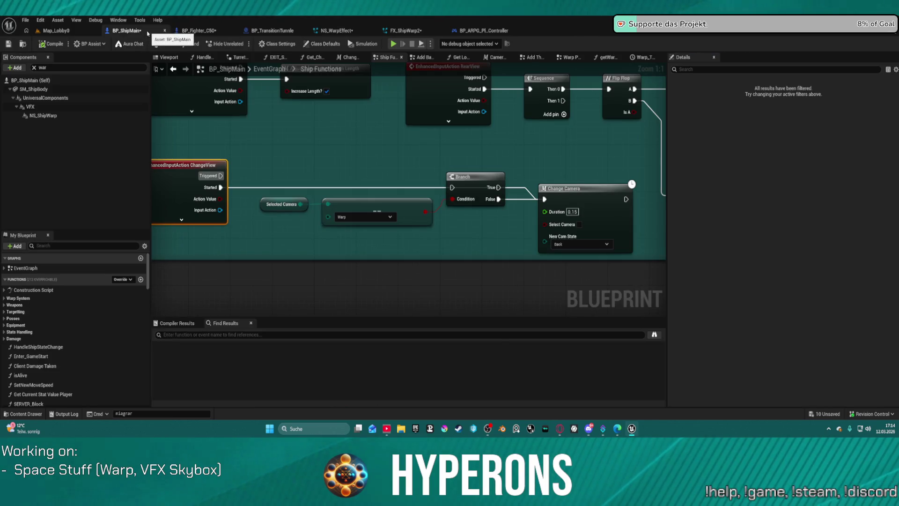
Open BP_TransitionTunnle and reveal it in its Jumpgates content folder
left_click(71, 33)
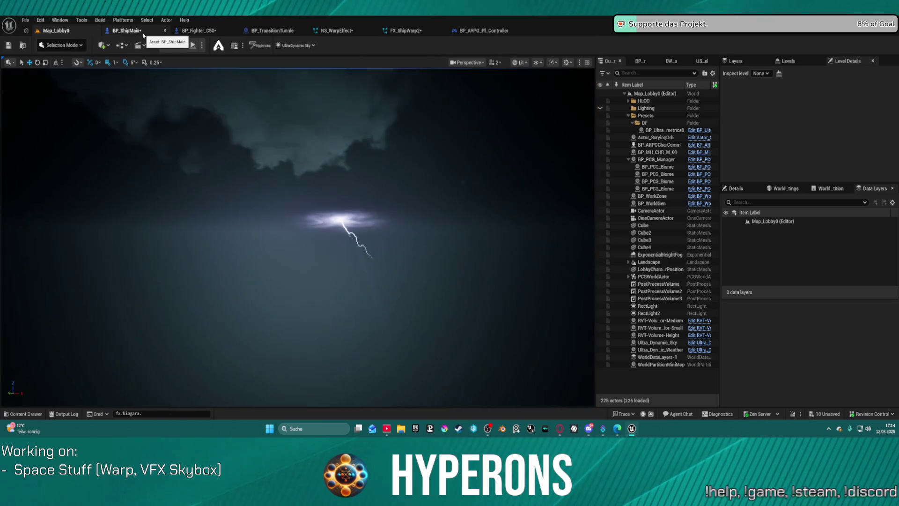
left_click(144, 34)
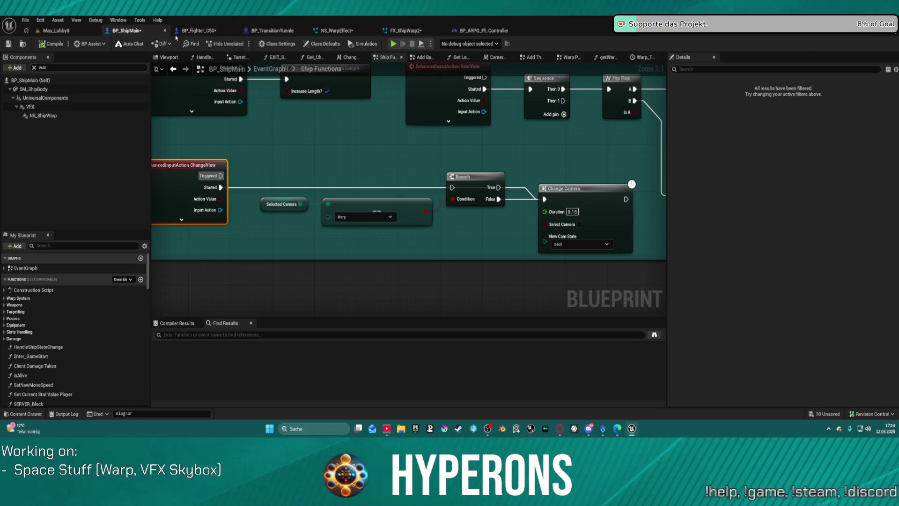
left_click(262, 31)
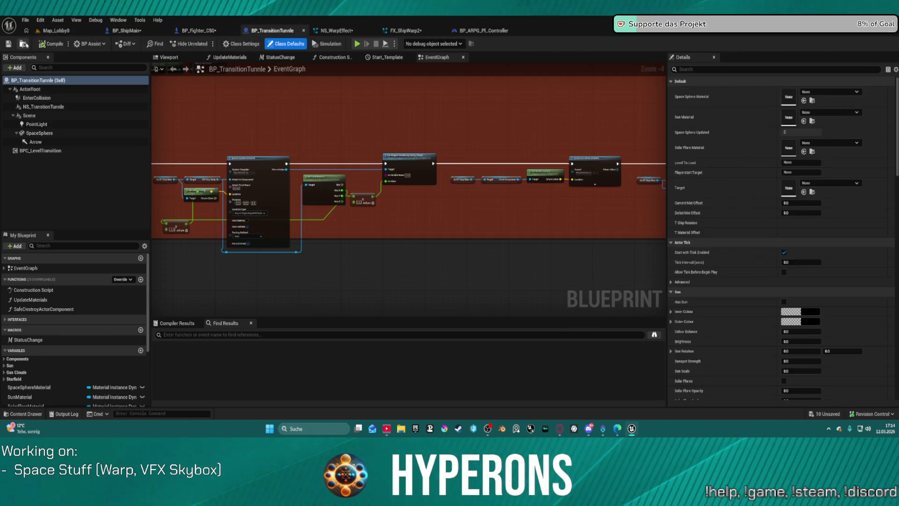
left_click(24, 44)
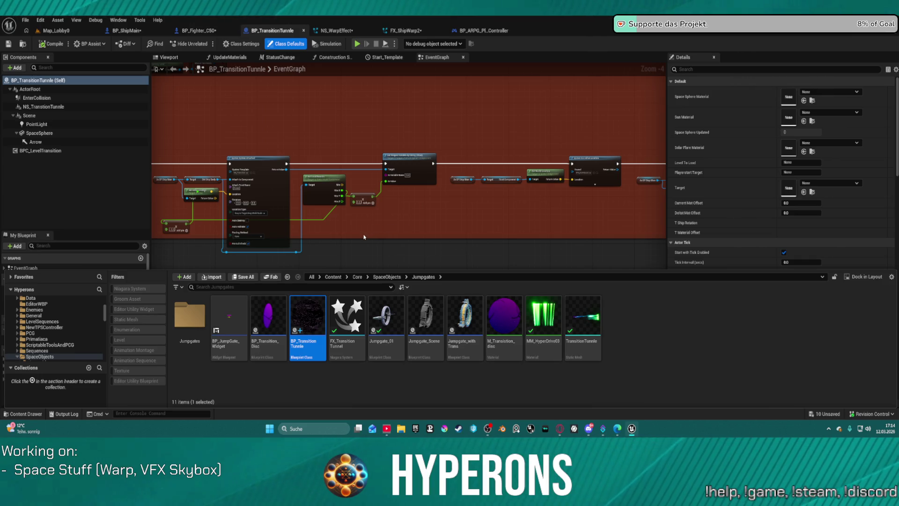
Zoom the EventGraph and select the Start timeline and Material_HyperSpeed event nodes
scroll(338, 136, "down", 3)
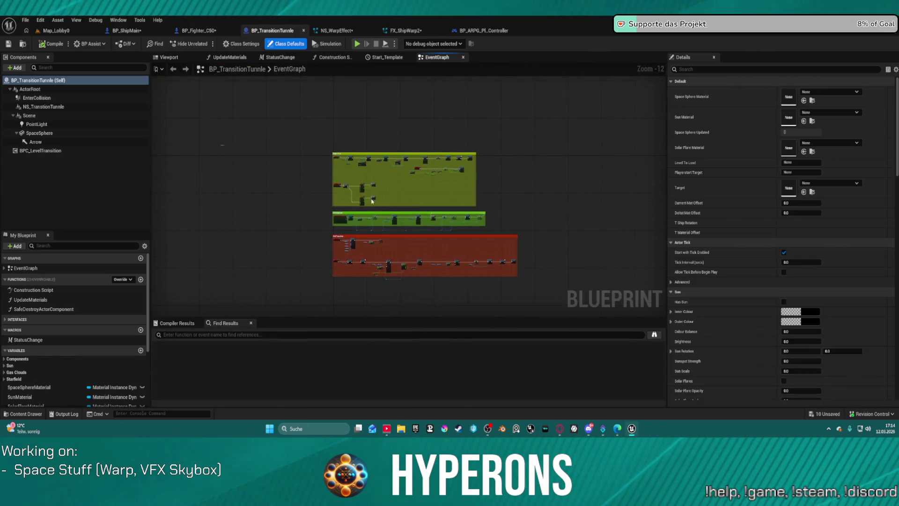
scroll(370, 196, "up", 5)
left_click(358, 179)
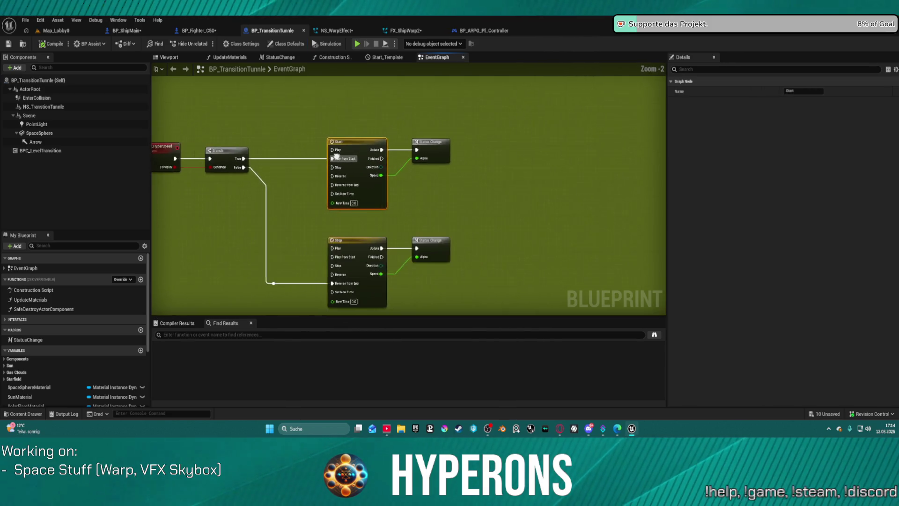
left_click(201, 156)
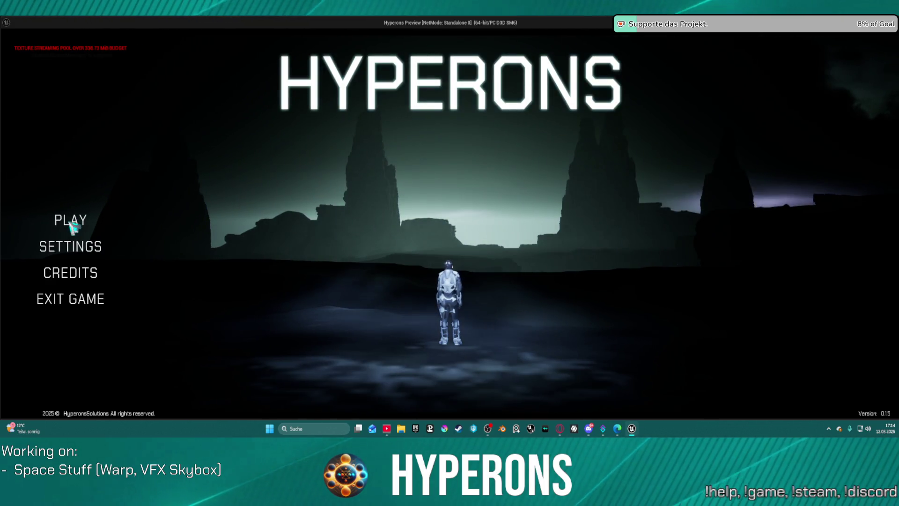
Start the game from the main menu with the existing character, then stop it
left_click(71, 223)
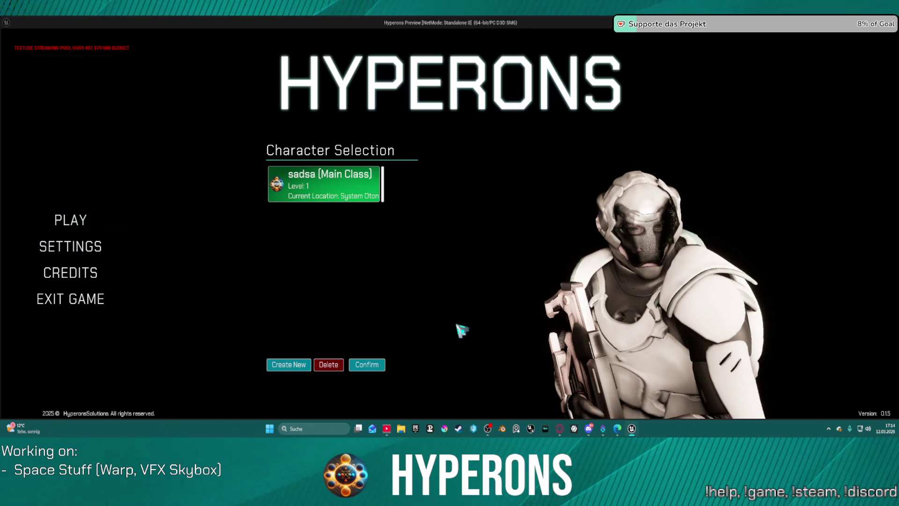
left_click(367, 364)
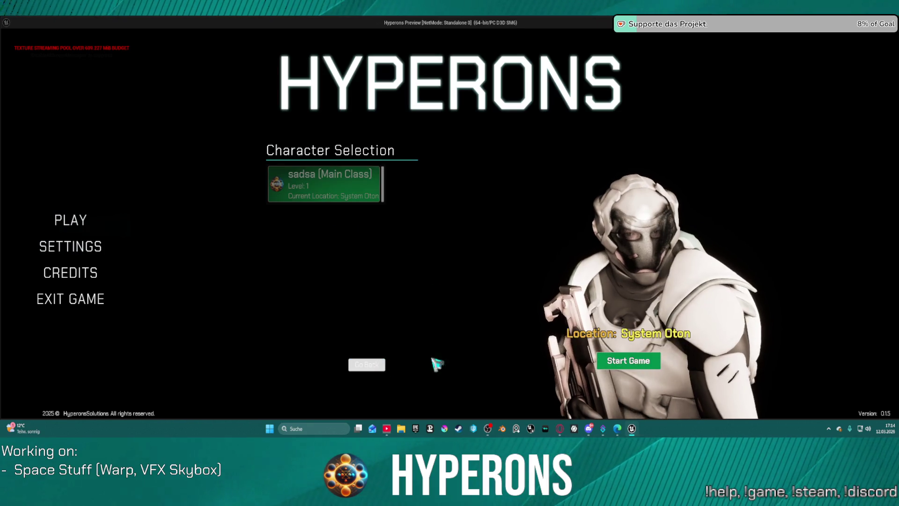
left_click(628, 360)
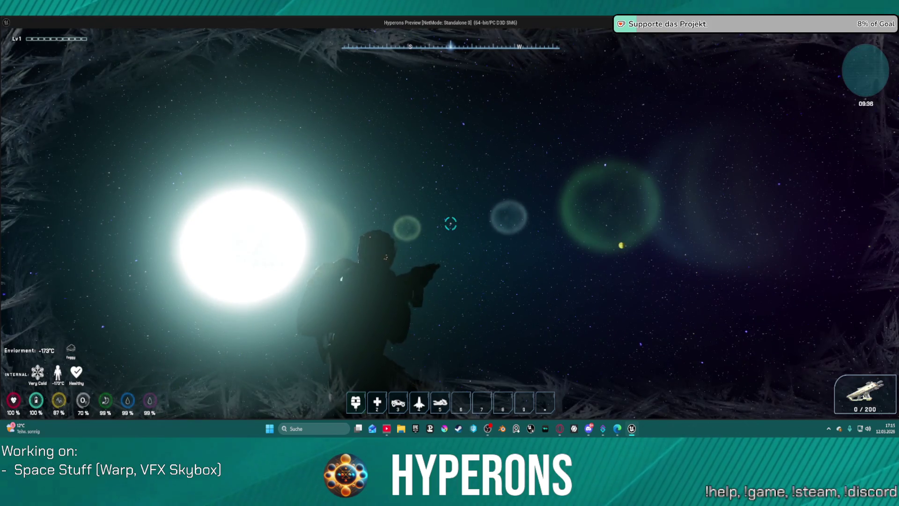
key("Escape")
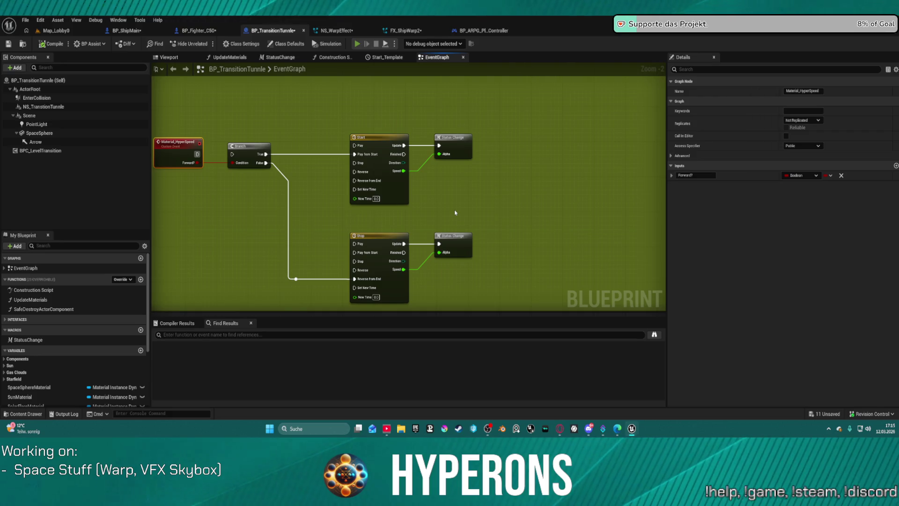
Launch a standalone preview, start in System Oton, fly forward through the warp, then exit
key("alt+p")
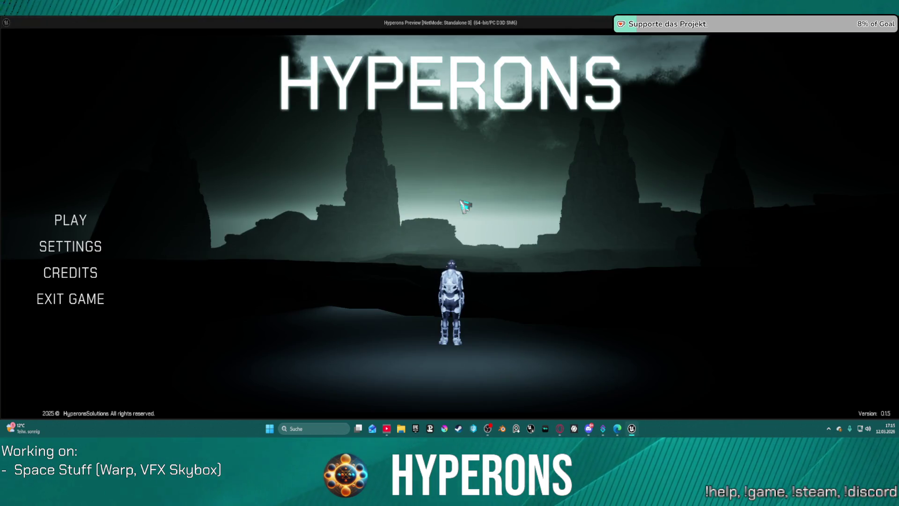
left_click(353, 188)
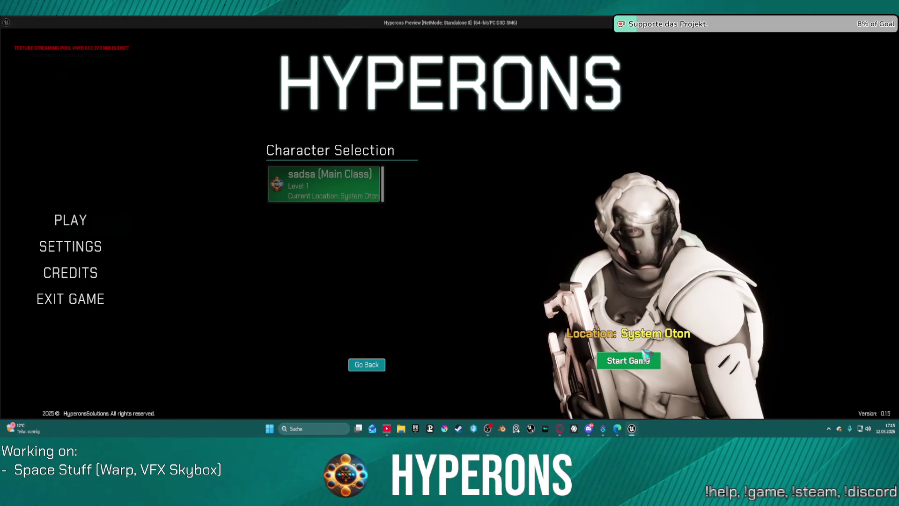
left_click(628, 360)
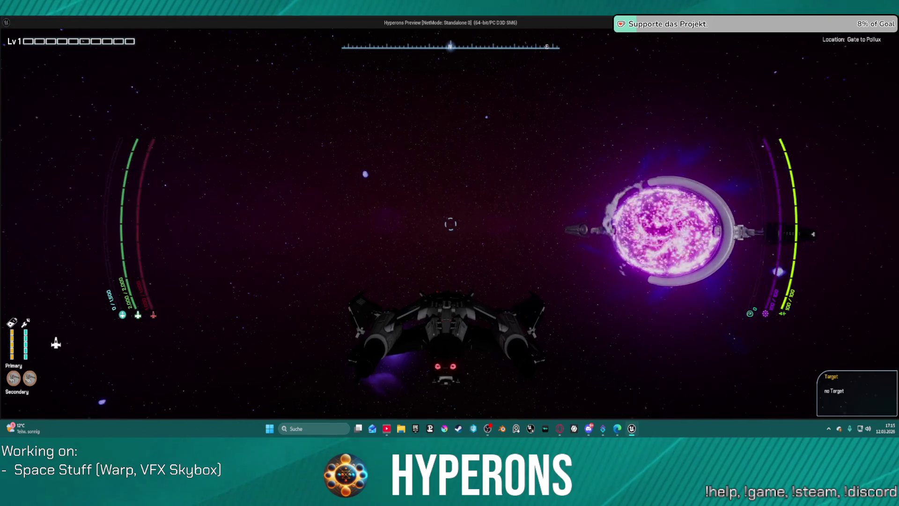
key("w")
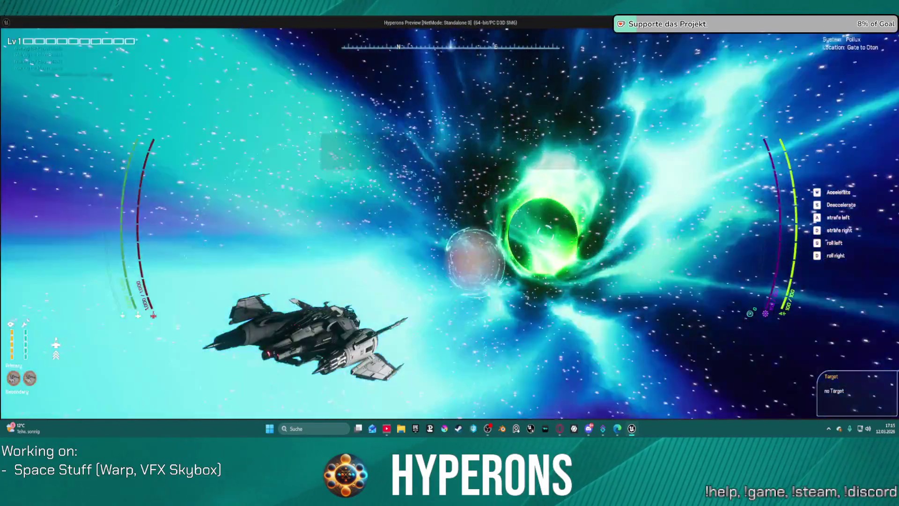
key("Escape")
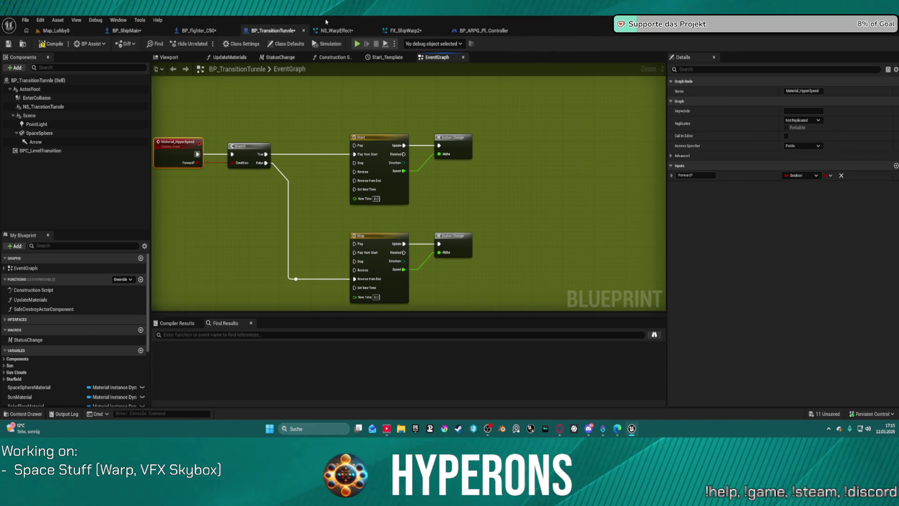
Open FX_TransitionTunnel from the Particles folder and delete Tunnle's Spawn Burst Instantaneous module
left_click(333, 31)
key("ctrl+space")
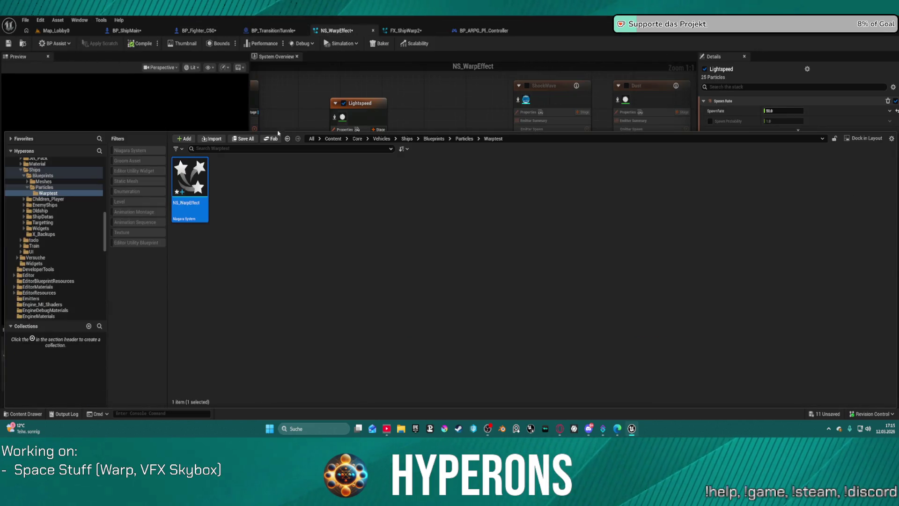
left_click(44, 187)
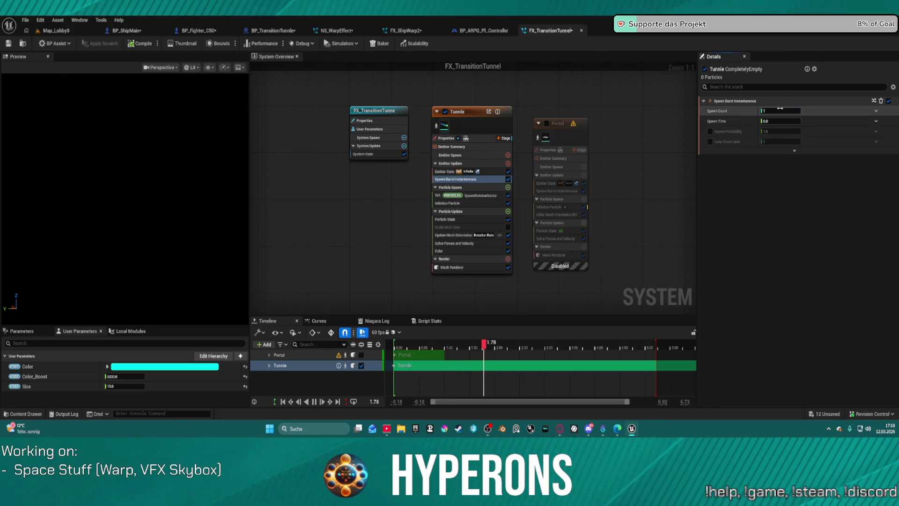
left_click(780, 111)
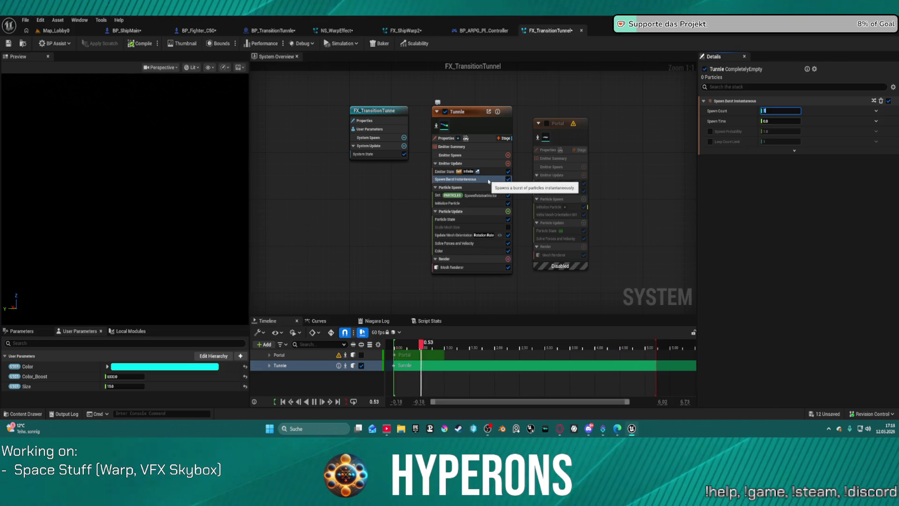
right_click(490, 182)
left_click(522, 294)
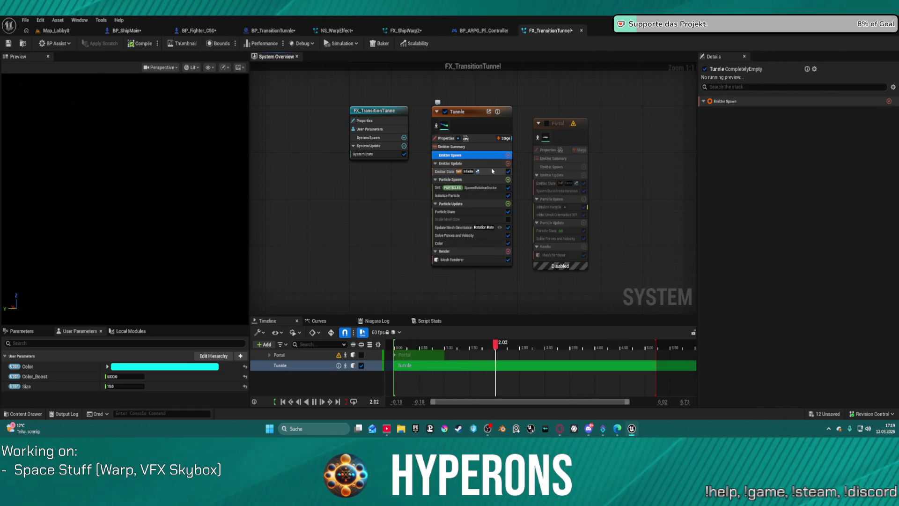
Add and then remove a Spawn Per Unit module, then pan NS_WarpEffect to Shield_02
left_click(509, 164)
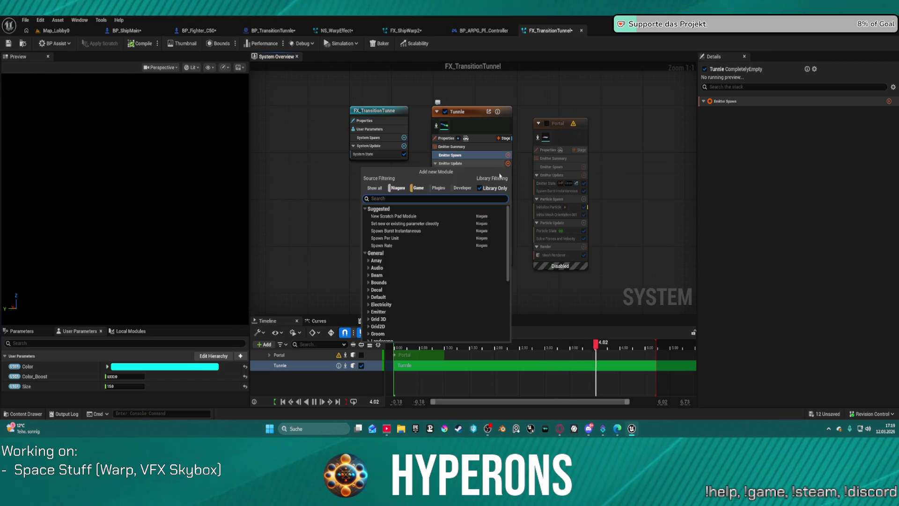
left_click(386, 237)
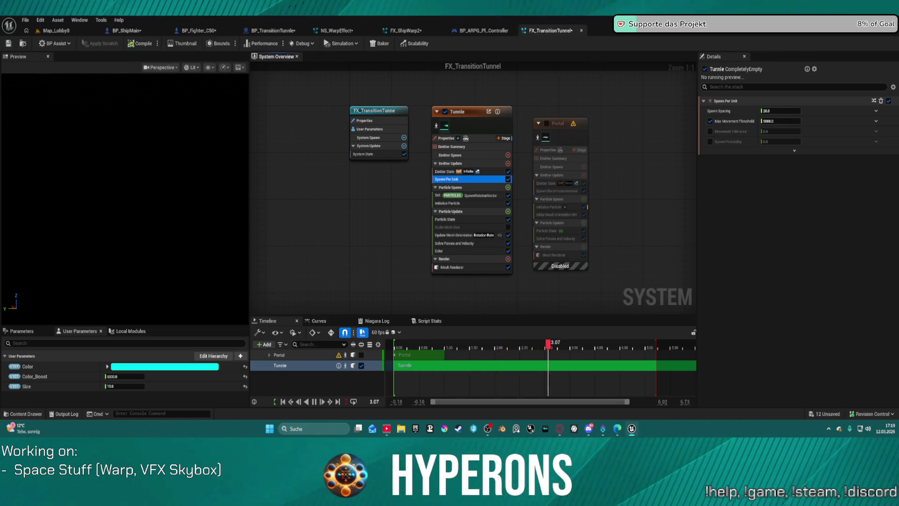
left_click(879, 103)
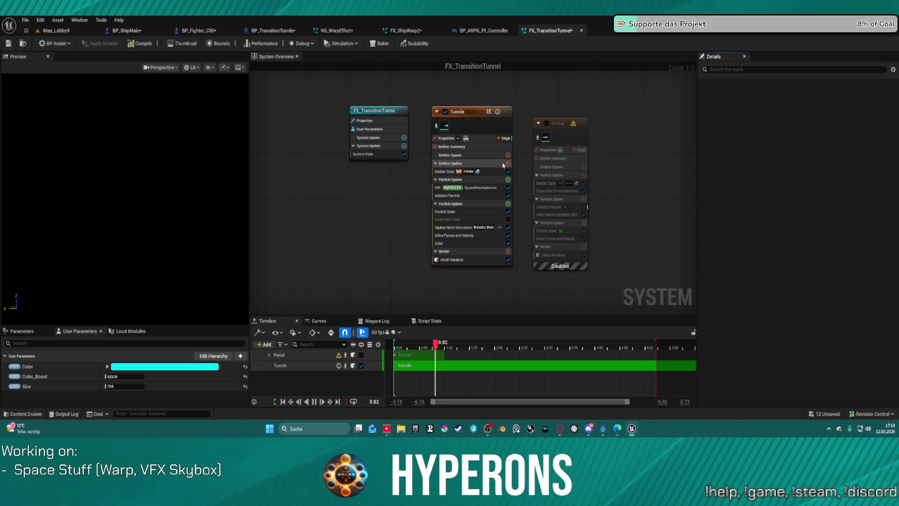
left_click(337, 30)
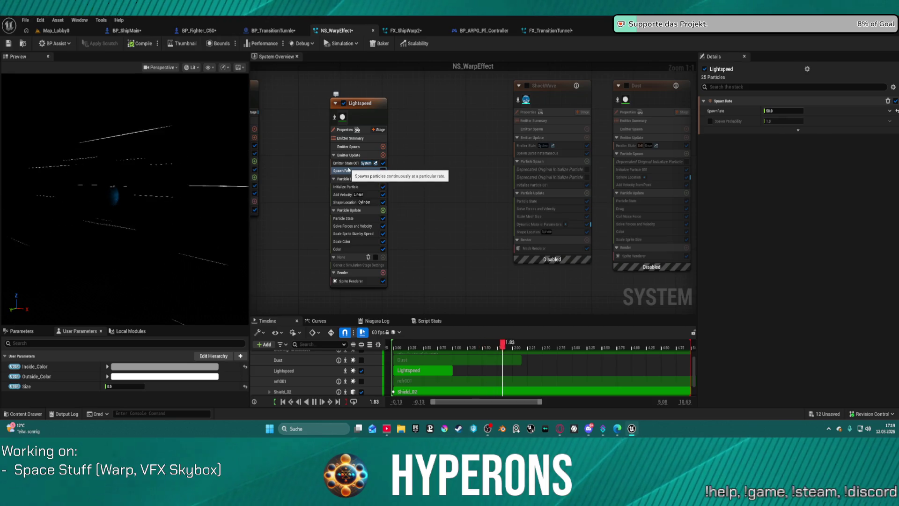
left_click_drag(335, 76, 477, 91)
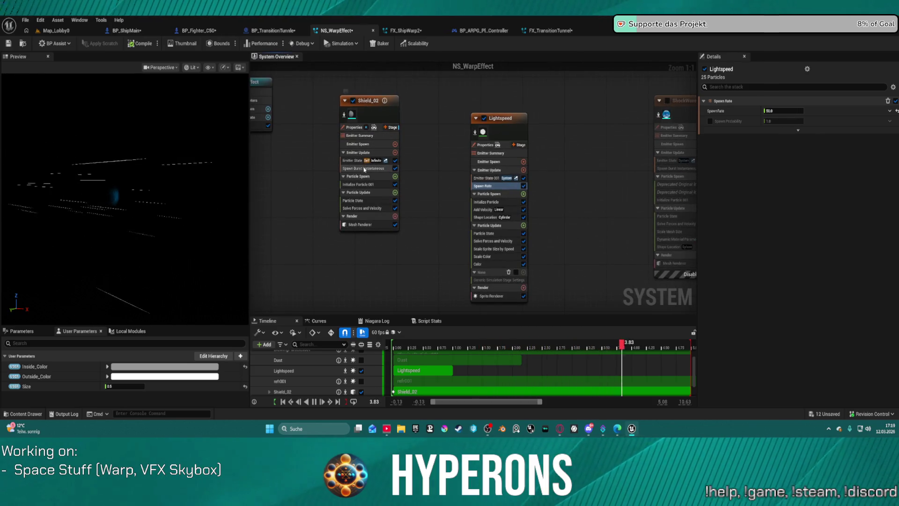
Compare Shield_02's Spawn Burst and Emitter State settings with Tunnle's Emitter State across both systems
left_click(380, 169)
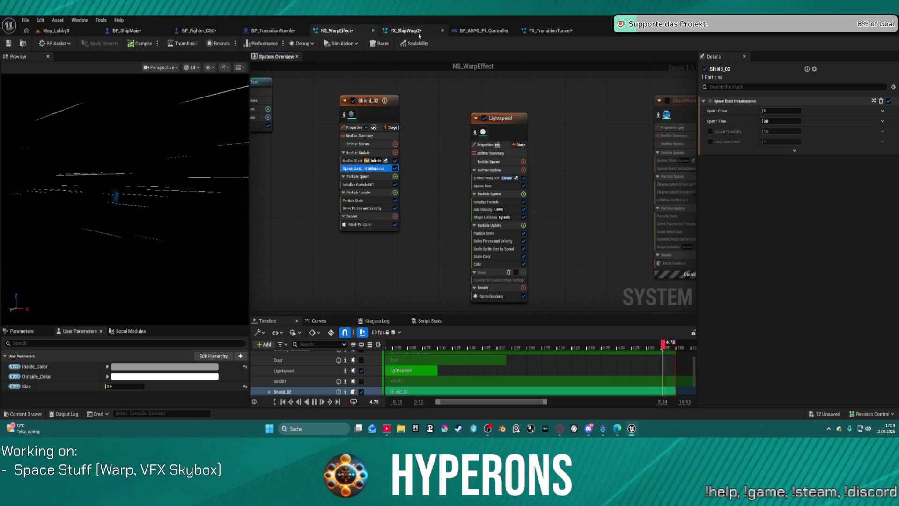
left_click(546, 31)
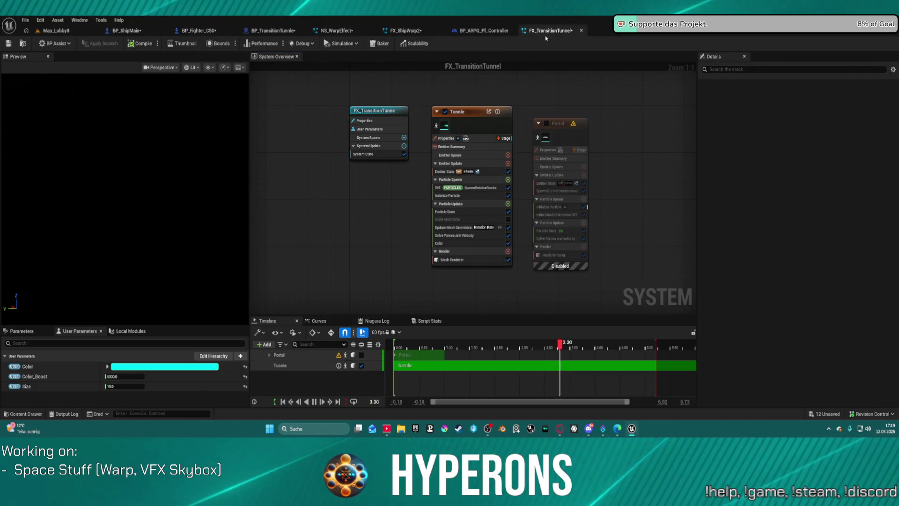
left_click(445, 171)
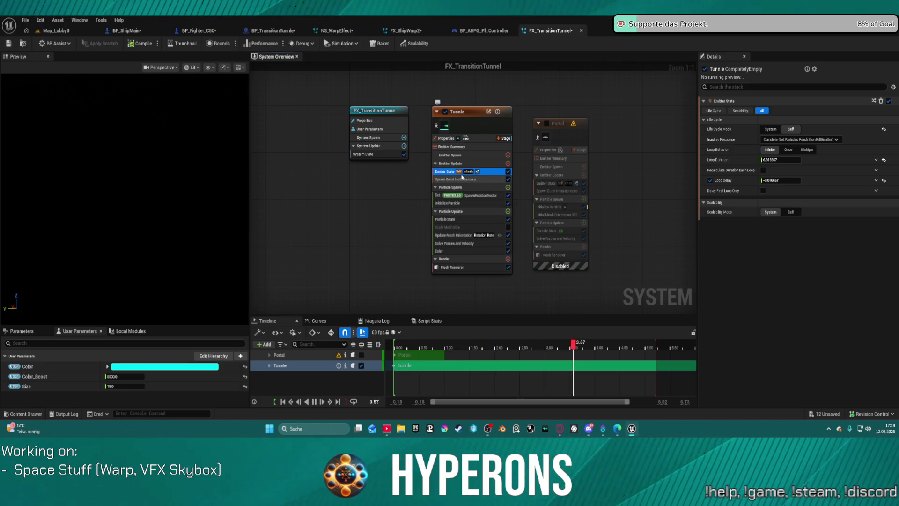
left_click(321, 30)
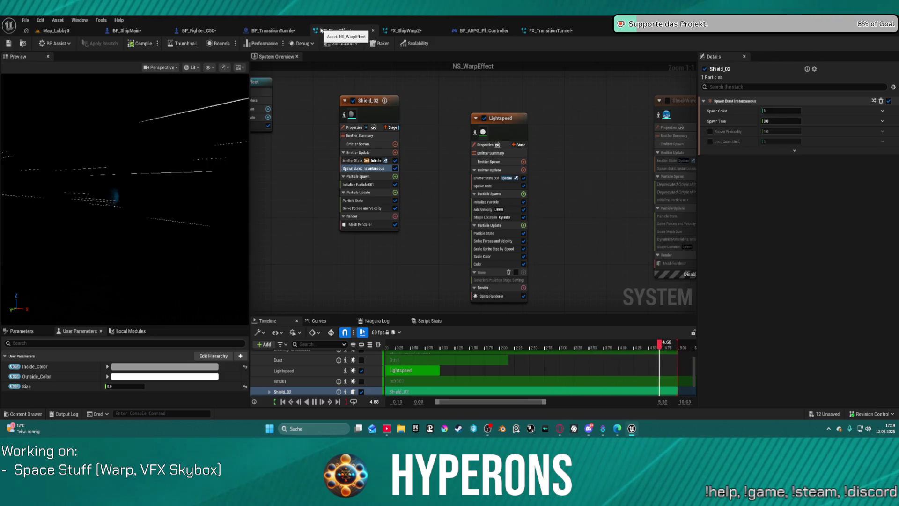
left_click(353, 162)
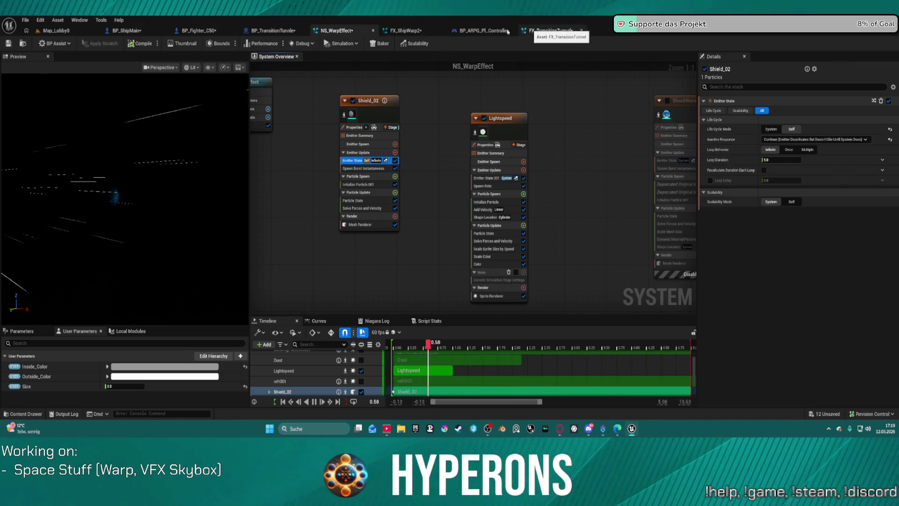
left_click(548, 31)
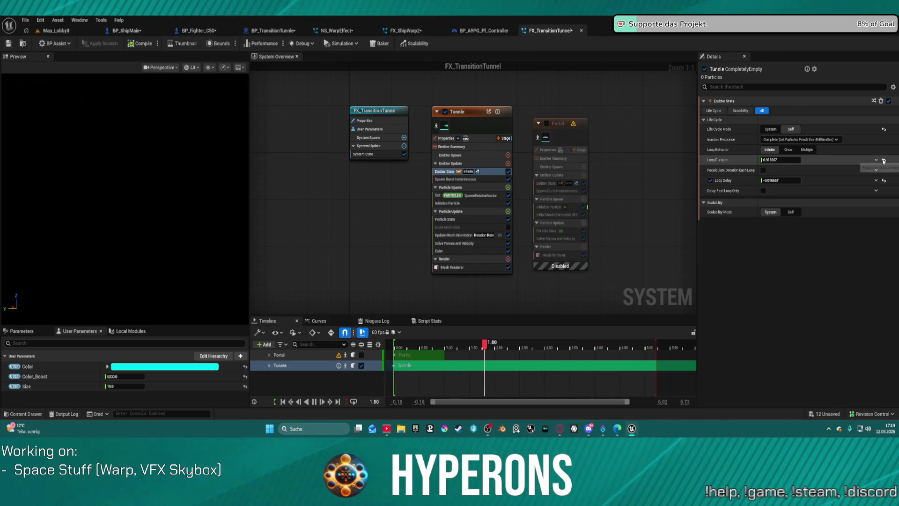
Adjust Tunnle's Loop Behavior, reset the loop defaults, and turn Loop Delay off
left_click(789, 151)
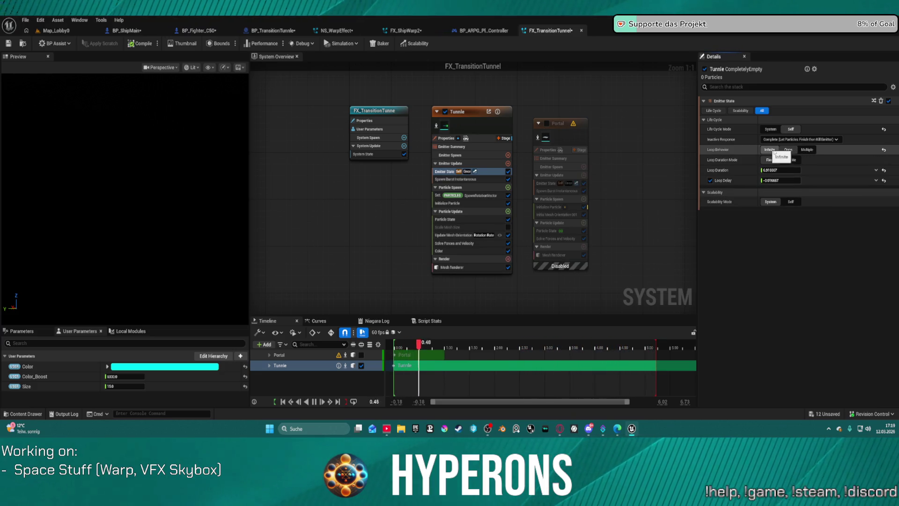
left_click(888, 173)
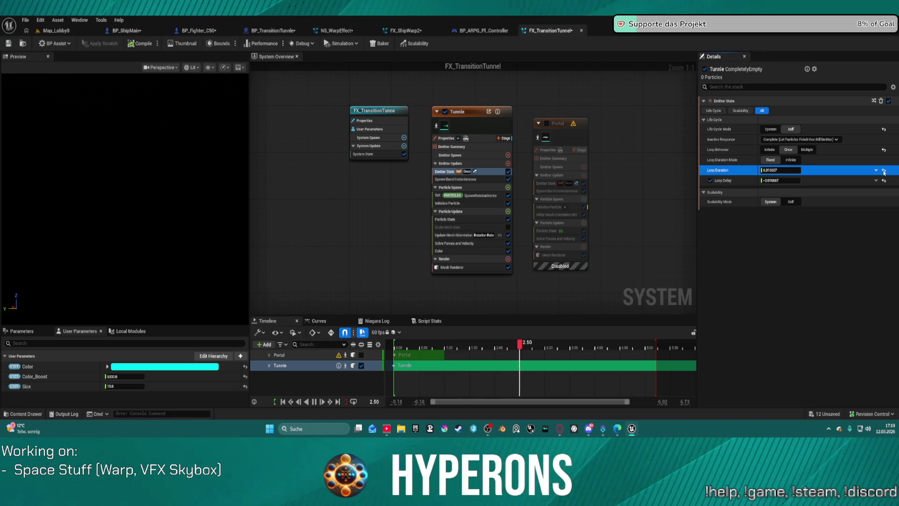
left_click(884, 170)
left_click(884, 180)
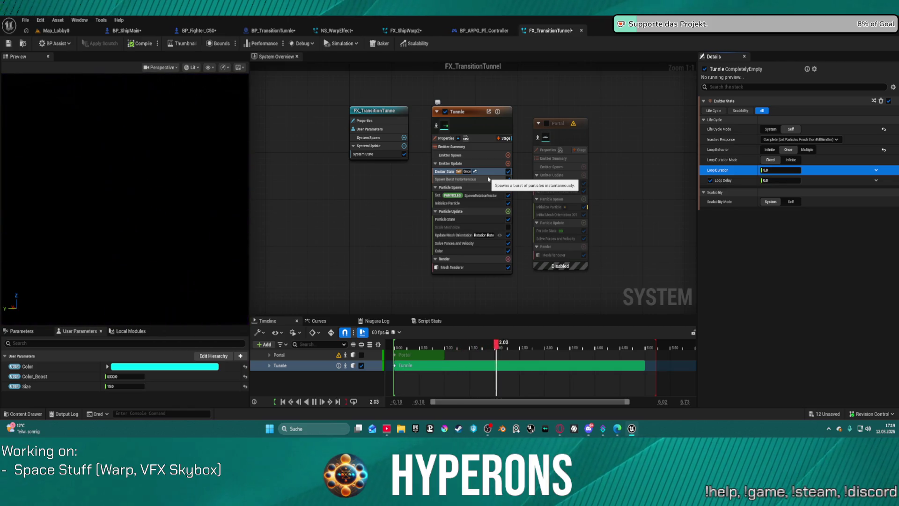
left_click_drag(658, 341, 649, 342)
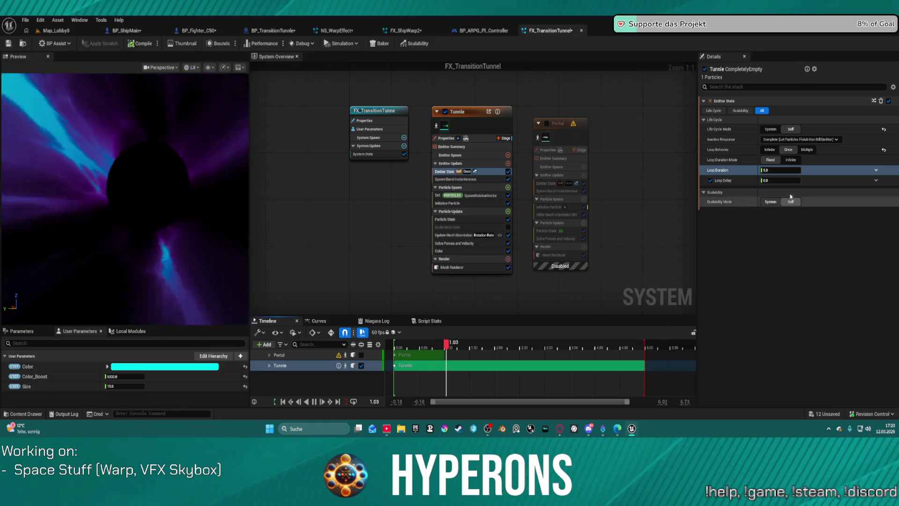
left_click(769, 149)
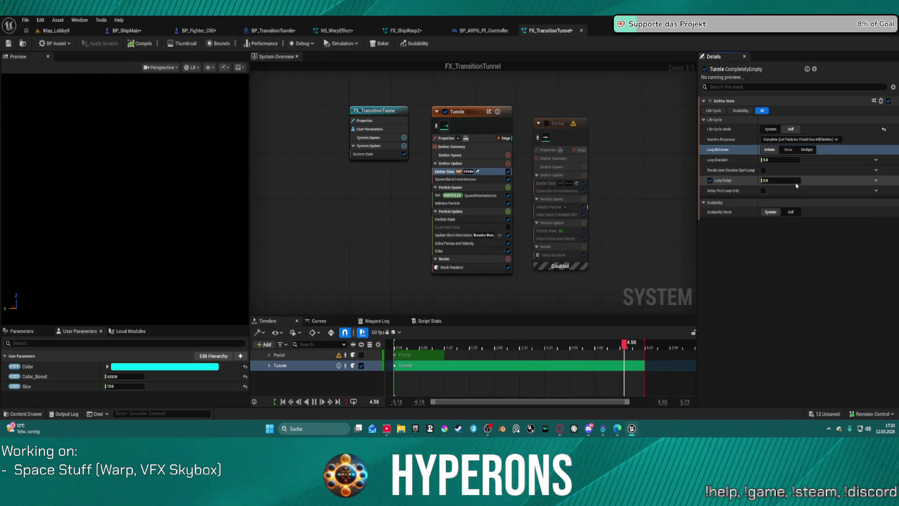
left_click(711, 180)
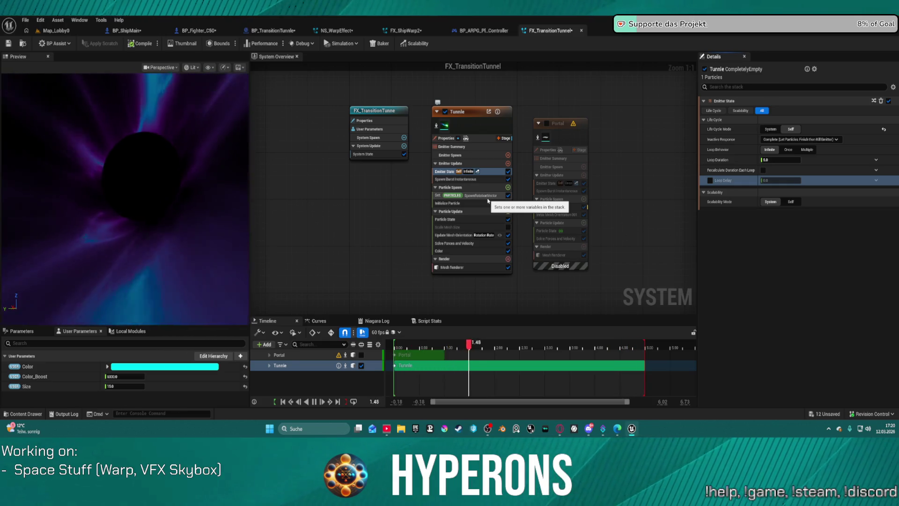
Set Tunnle's Life Cycle Mode to Self and enter 15 as the Loop Duration
left_click(791, 129)
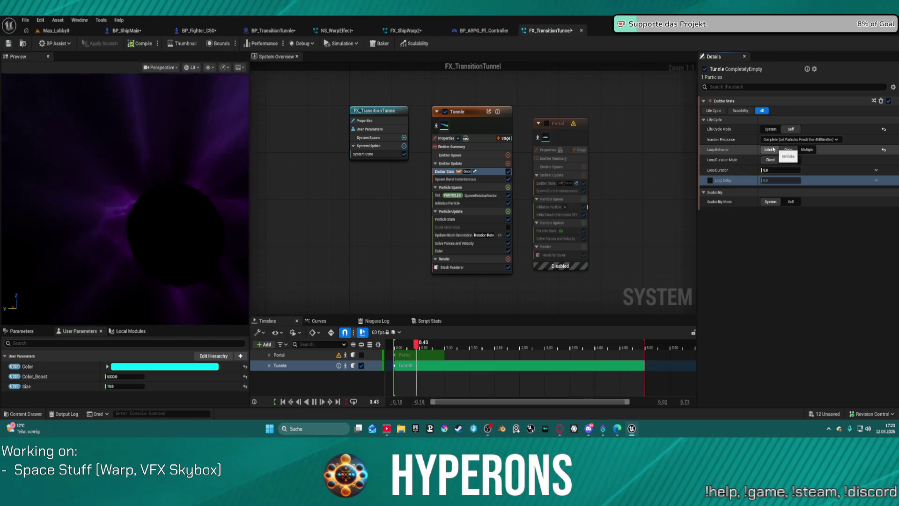
mouse_move(757, 148)
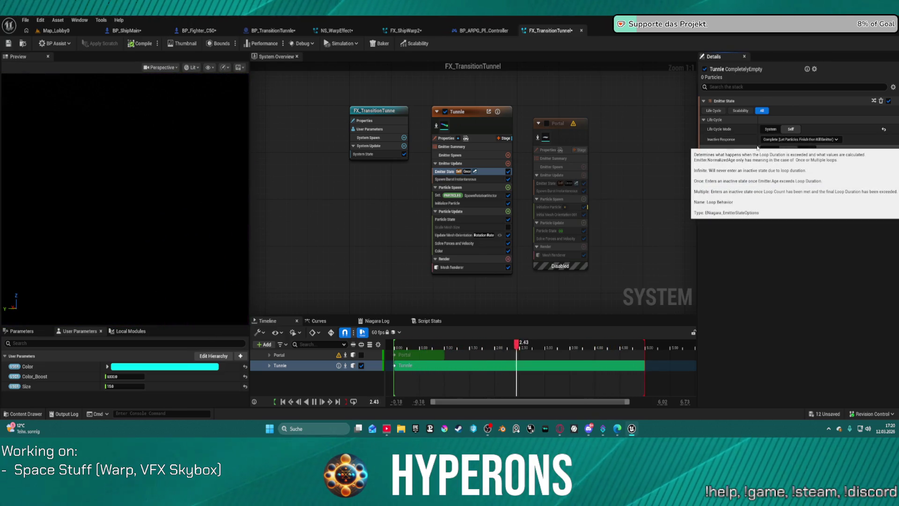
left_click(777, 171)
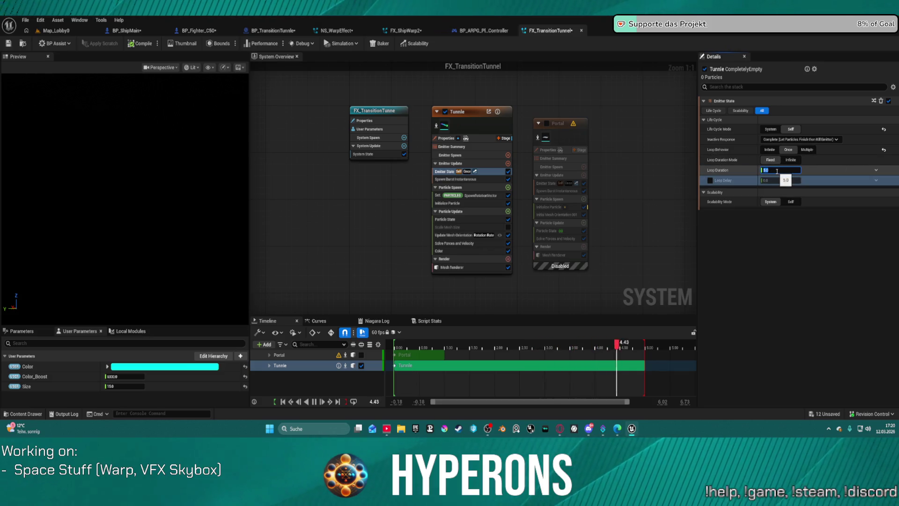
type("15")
key("Return")
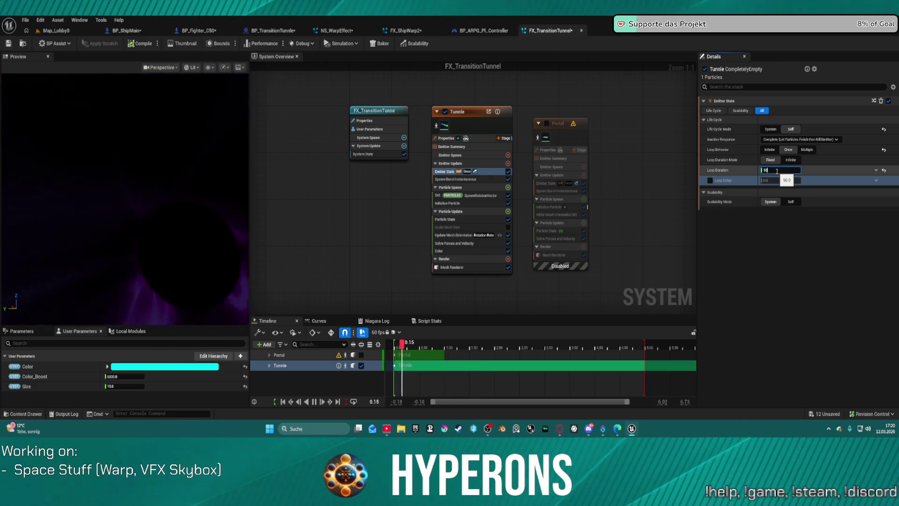
left_click(472, 162)
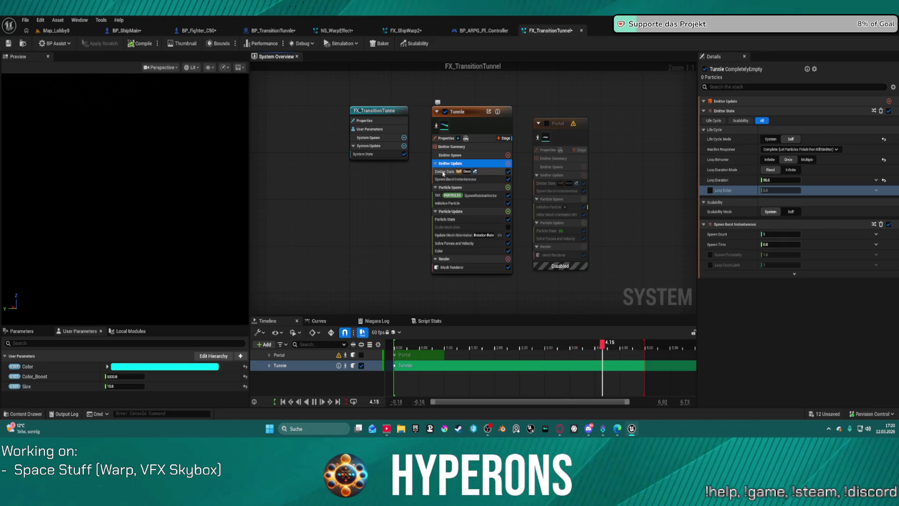
Step through Tunnle's Emitter State, Particle Update and Particle State modules to Initialize Particle
left_click(443, 172)
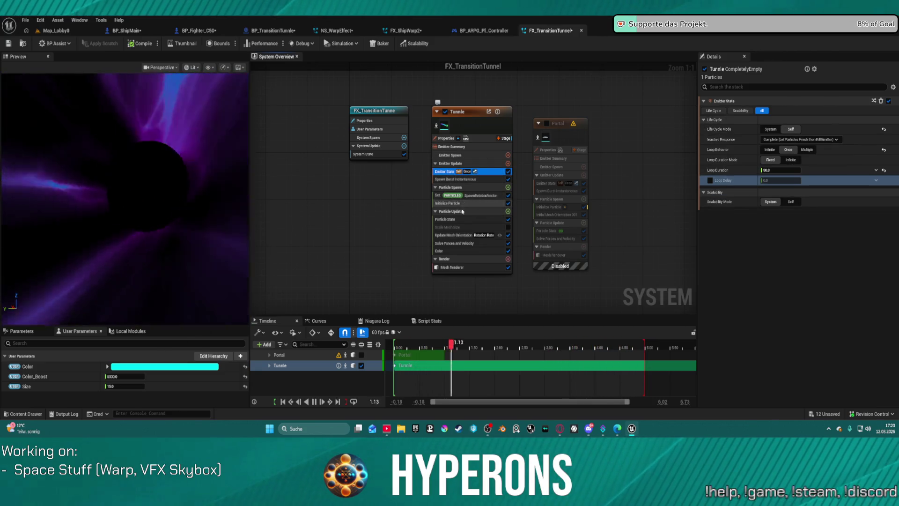
left_click(463, 212)
left_click(452, 219)
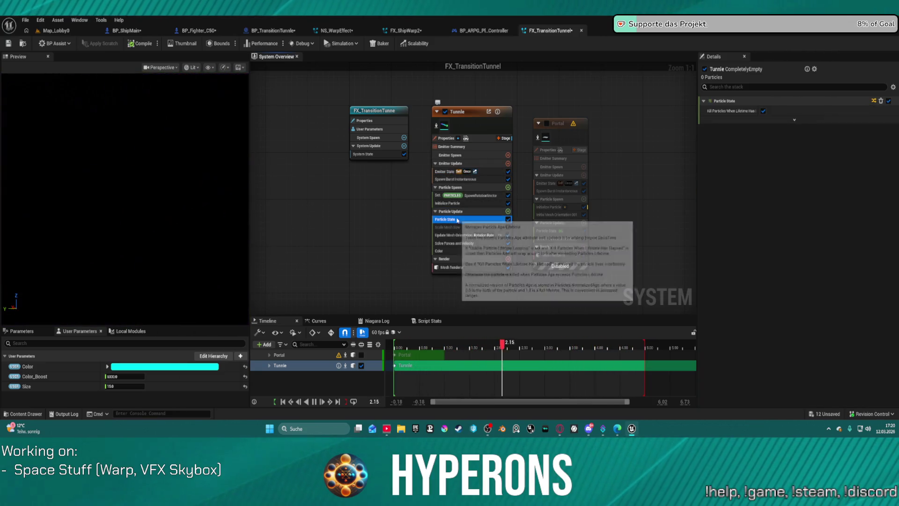
left_click(450, 195)
left_click(449, 203)
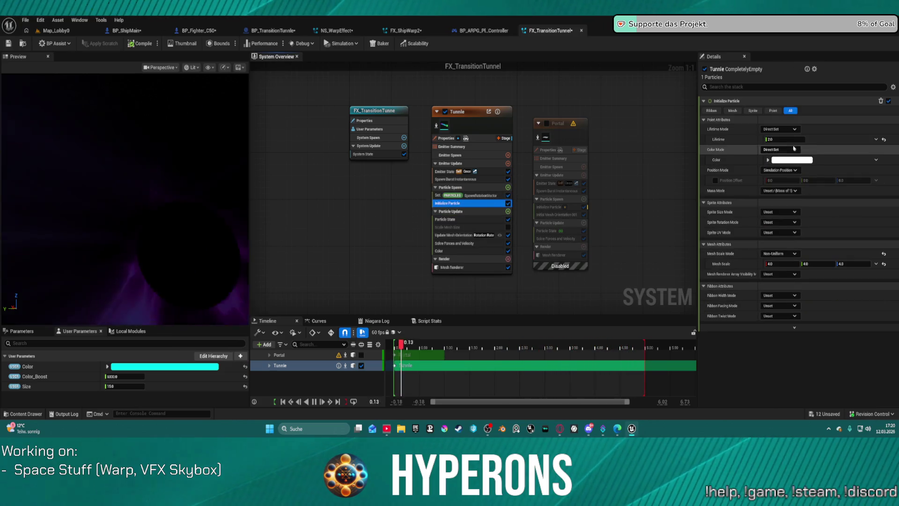
Set the Tunnle particle Lifetime in Initialize Particle to 15 after trying 16
left_click(785, 139)
type("1")
key("Return")
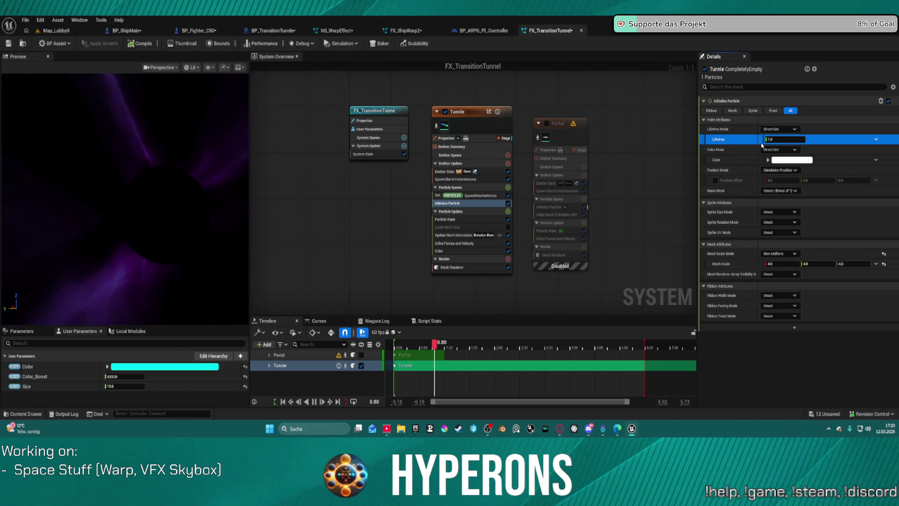
type("0")
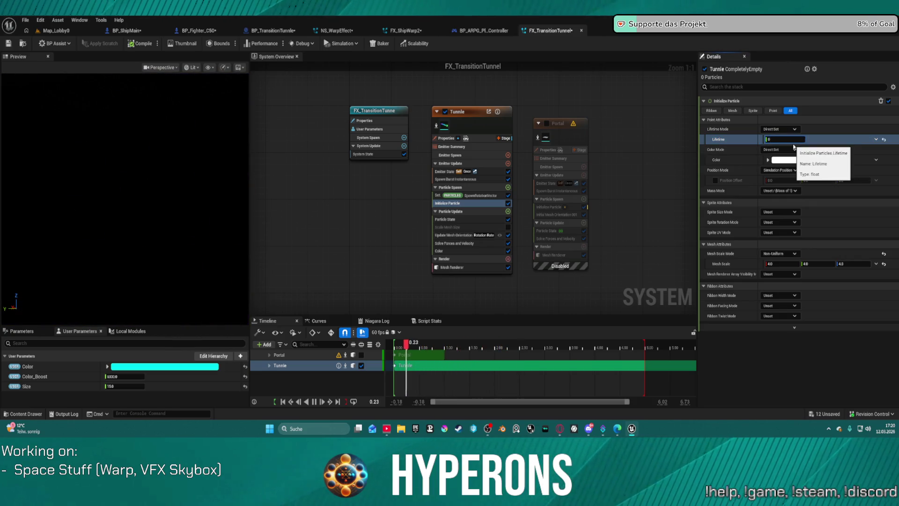
type("1")
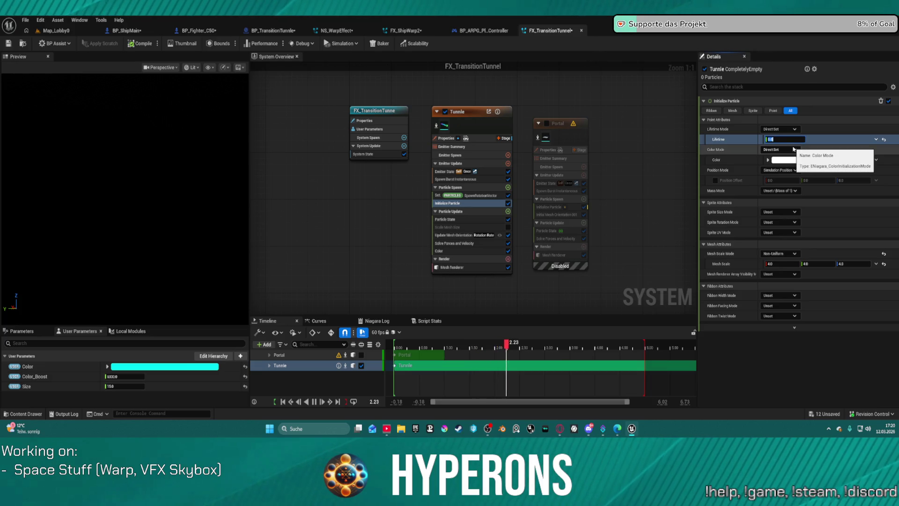
type("6")
key("Return")
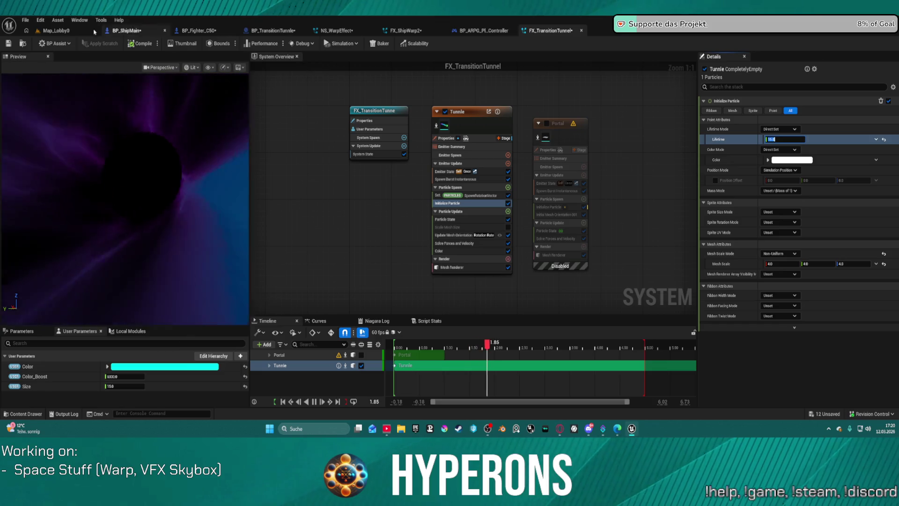
type("15")
key("Return")
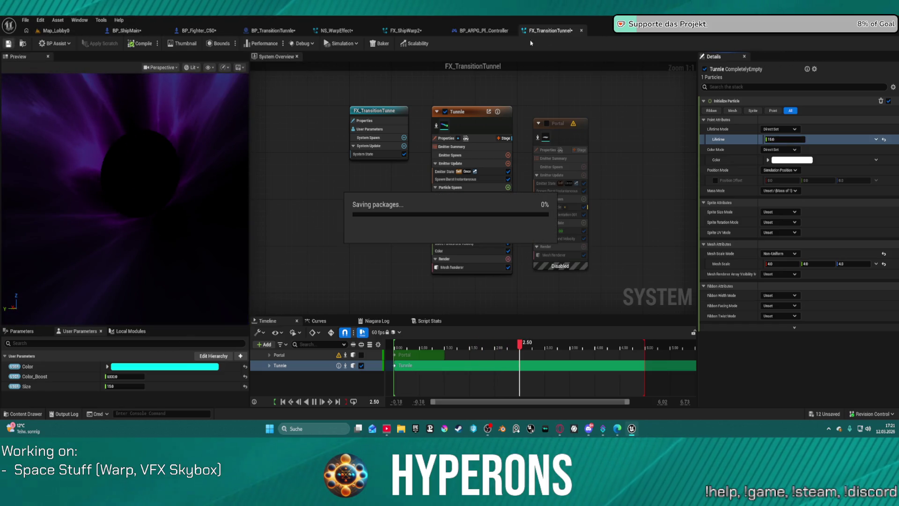
Play-test Map_Lobby0 through character selection into System Pollux, then stop the session
left_click(56, 30)
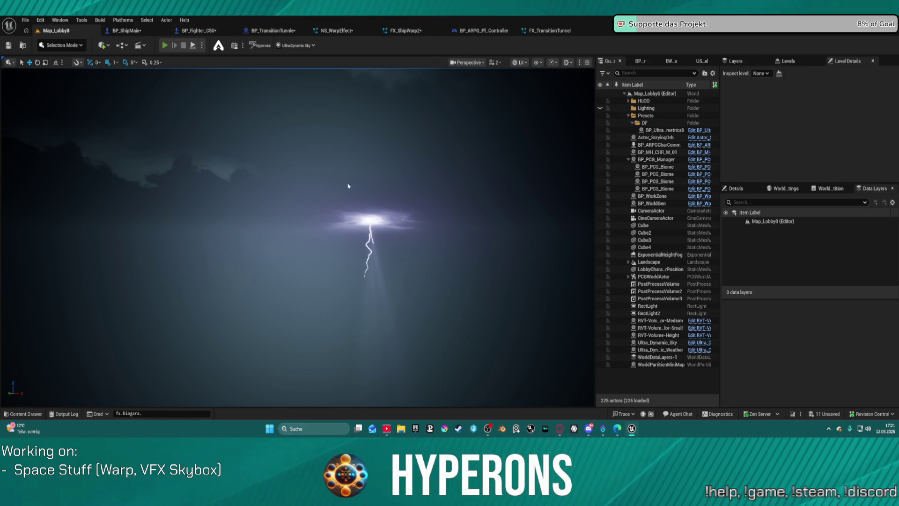
key("alt+p")
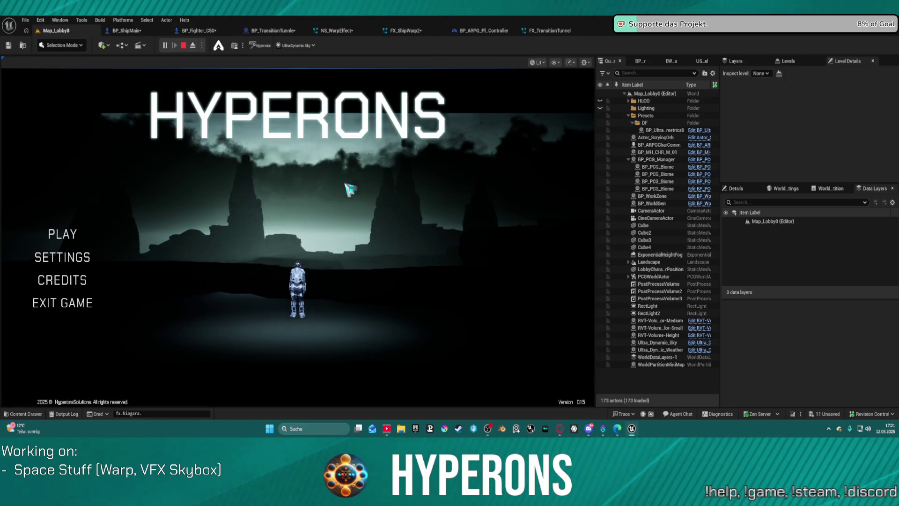
left_click(54, 237)
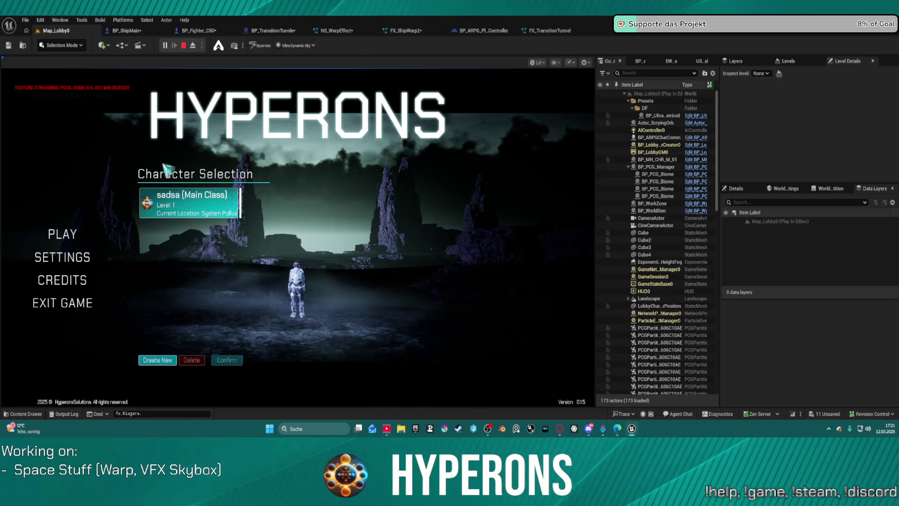
left_click(195, 213)
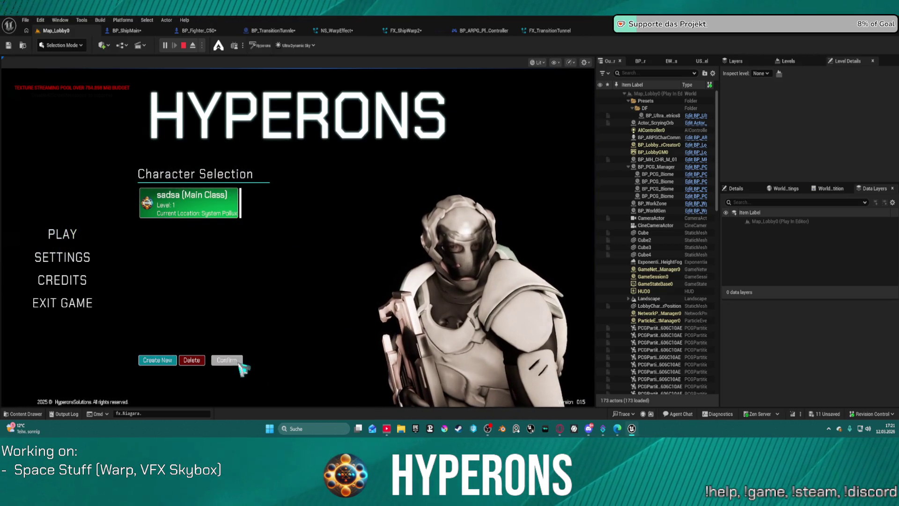
left_click(227, 360)
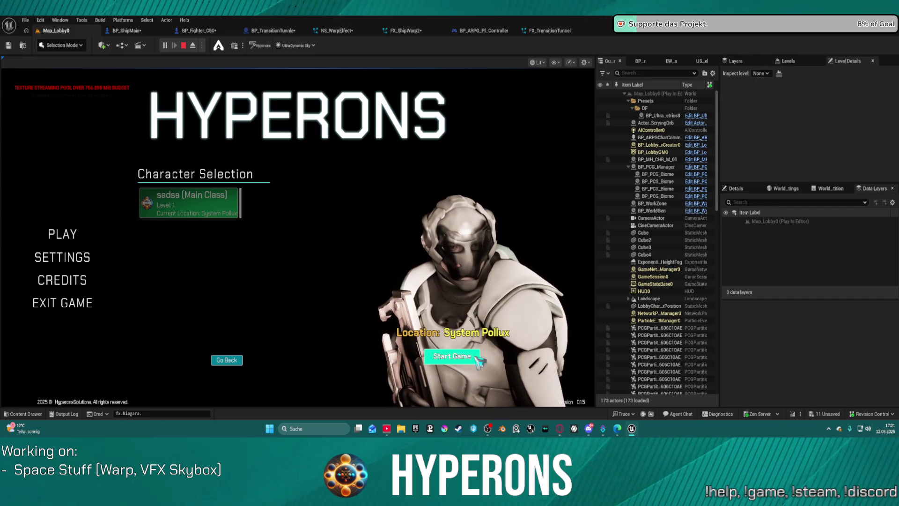
left_click(452, 356)
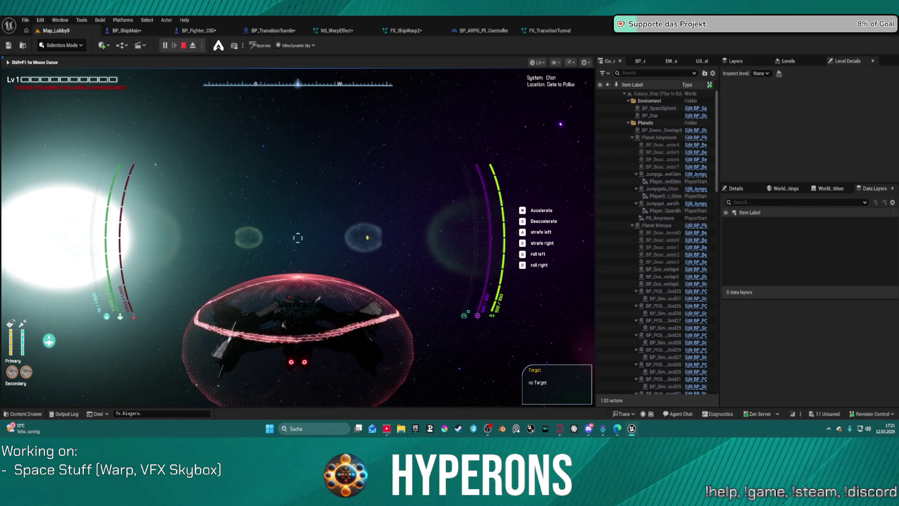
key("Escape")
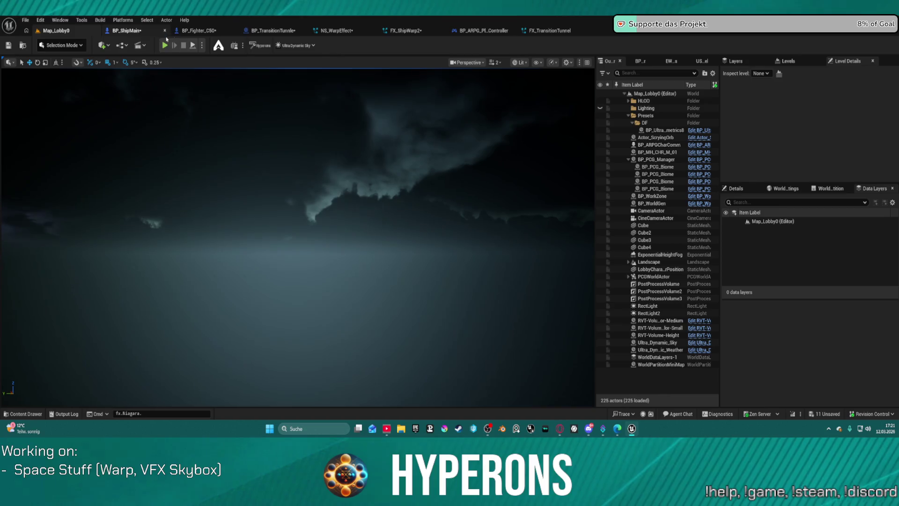
In BP_TransitionTunnle, set the Delay after Material Hyper Speed to a 5.0 second duration
left_click(273, 31)
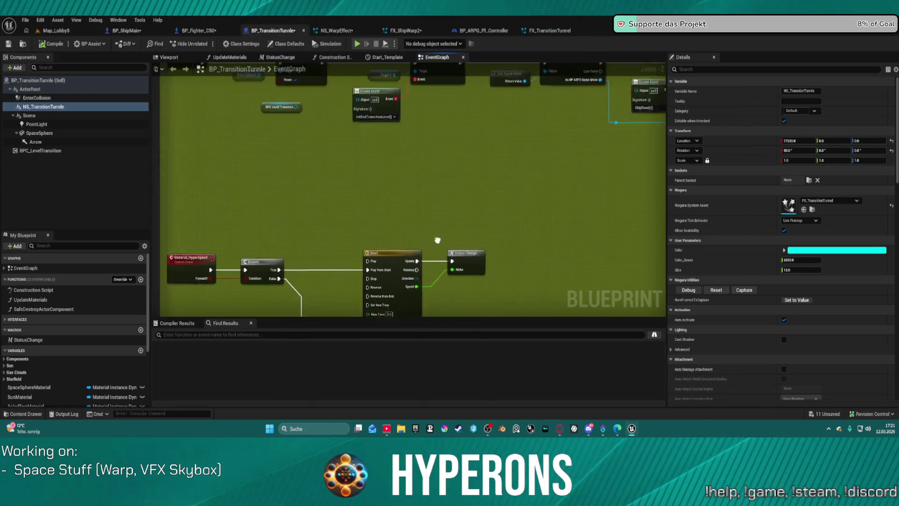
scroll(356, 280, "down", 4)
scroll(356, 280, "up", 7)
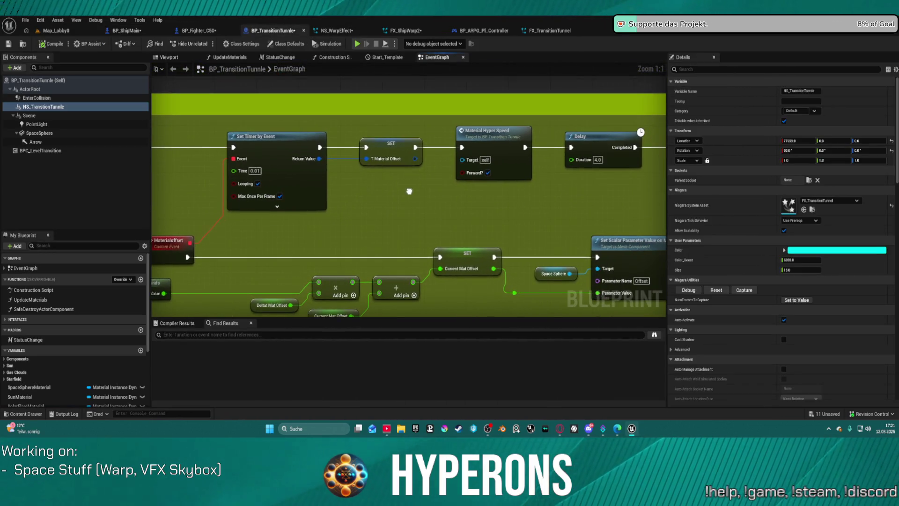
left_click(598, 160)
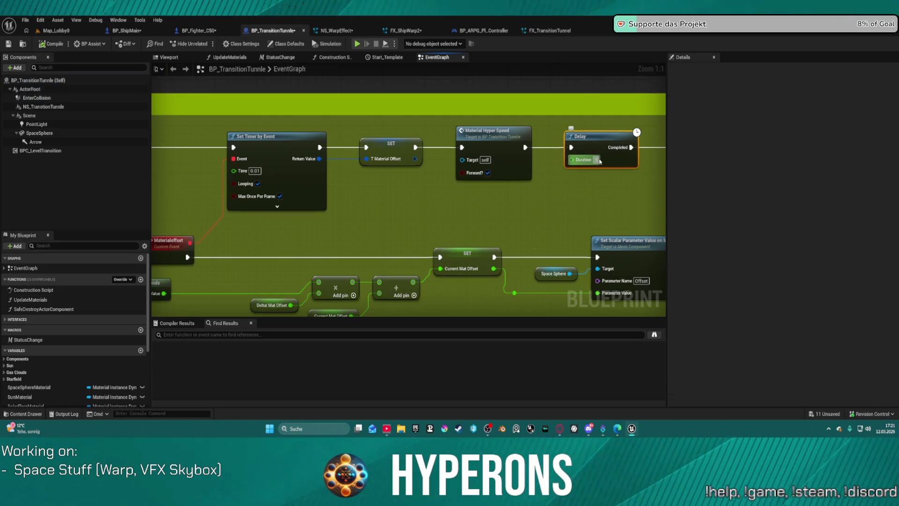
type("5")
key("Return")
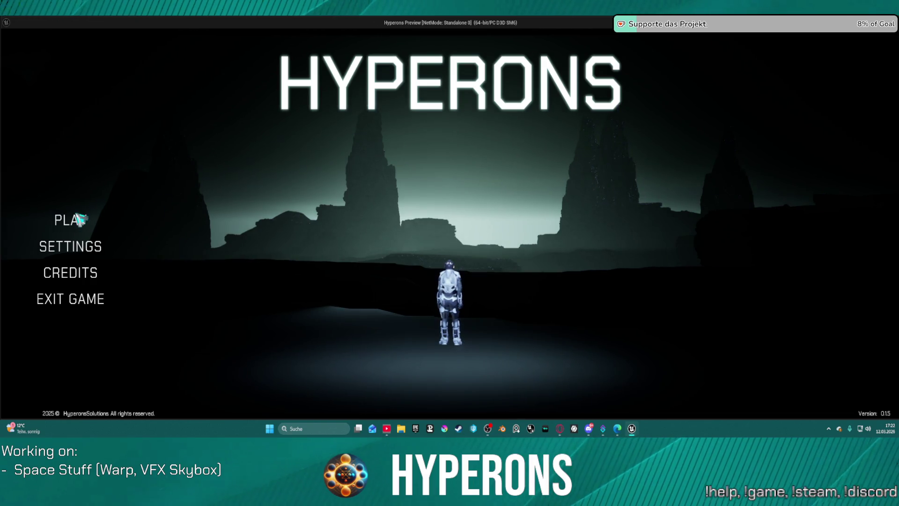
left_click(79, 219)
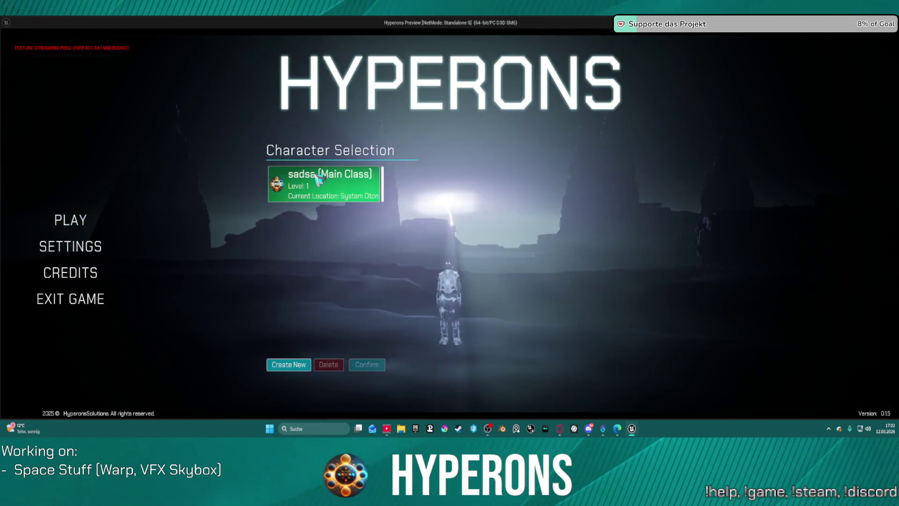
left_click(372, 177)
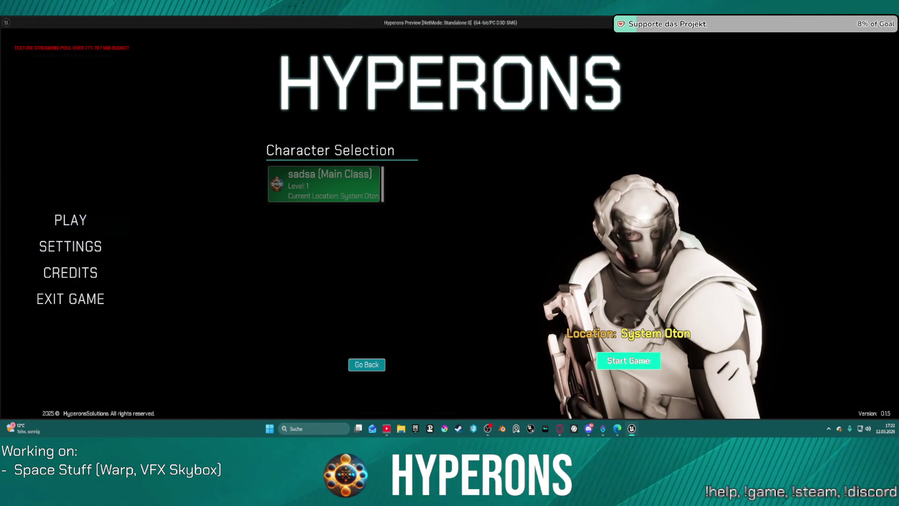
left_click(628, 361)
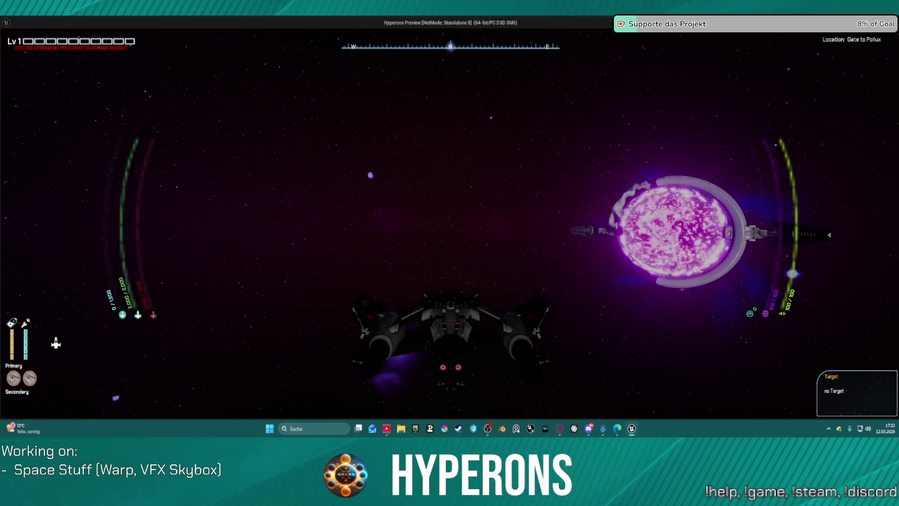
key("w")
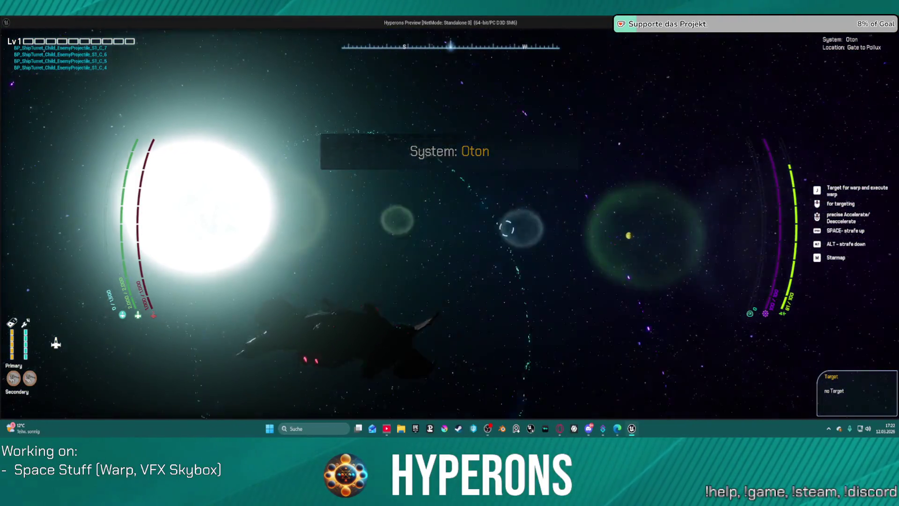
key("Escape")
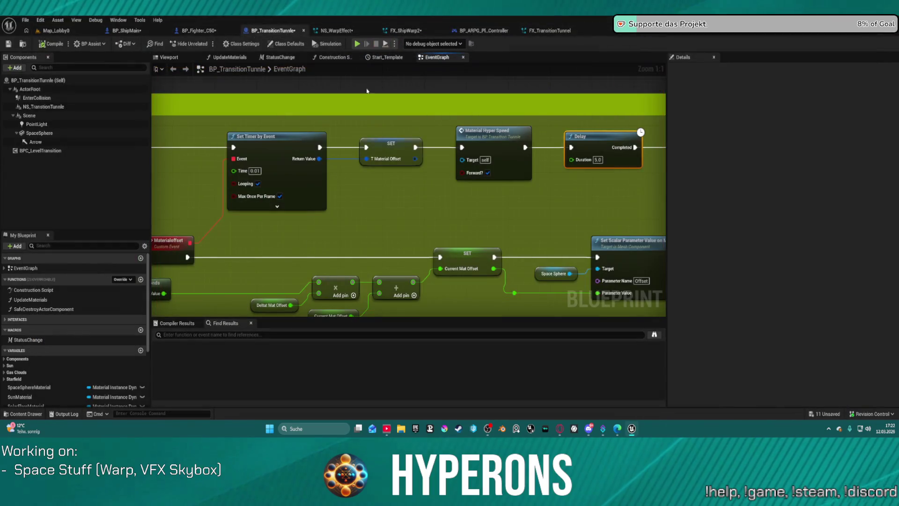
Switch back to the FX_TransitionTunnel Niagara system
left_click(562, 30)
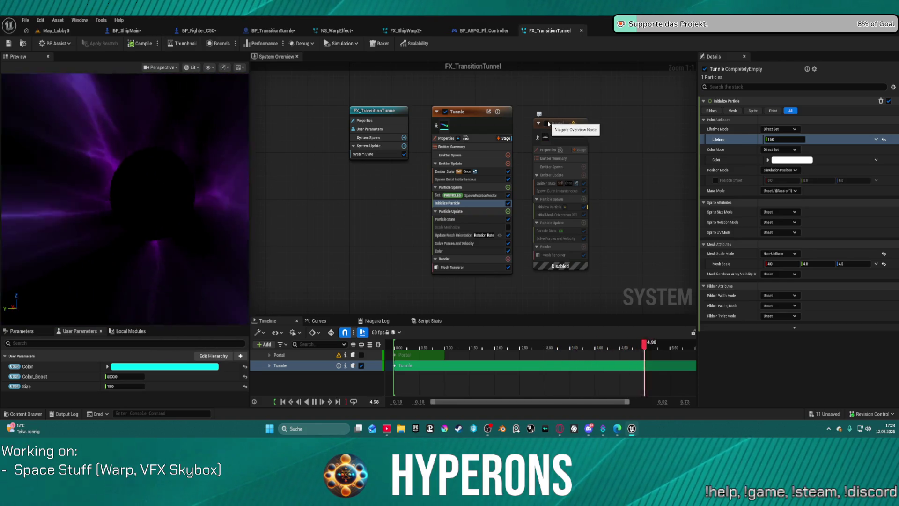
left_click(547, 123)
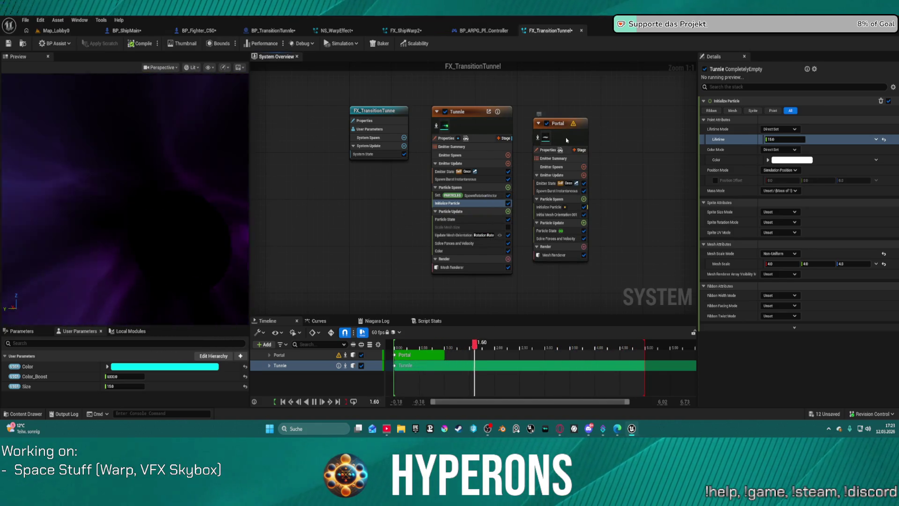
left_click(564, 139)
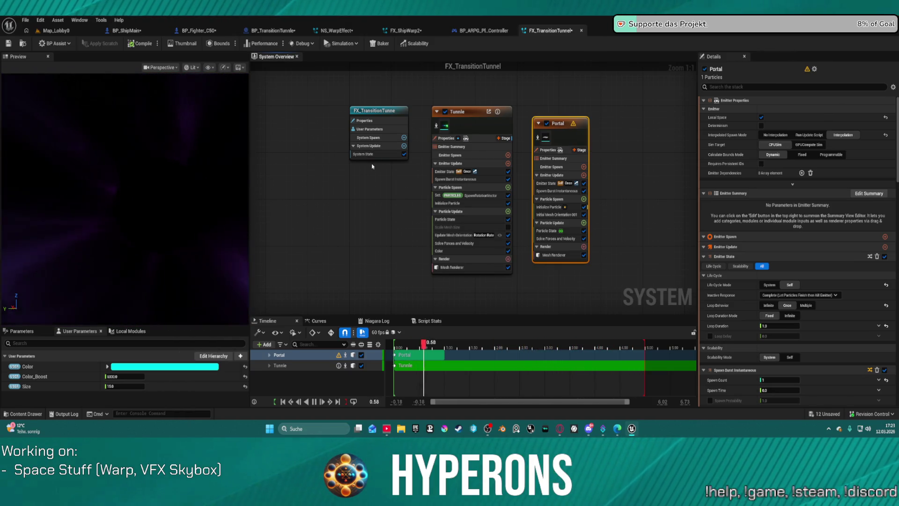
left_click(545, 124)
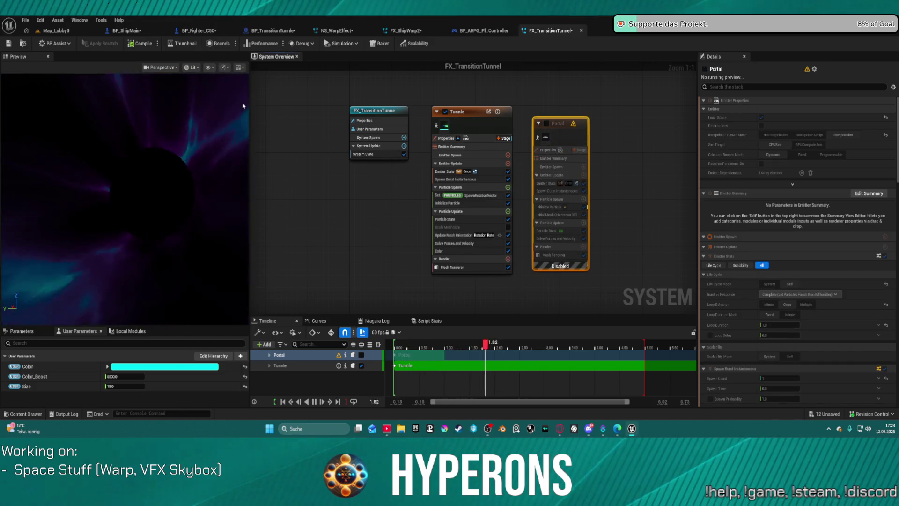
left_click(284, 32)
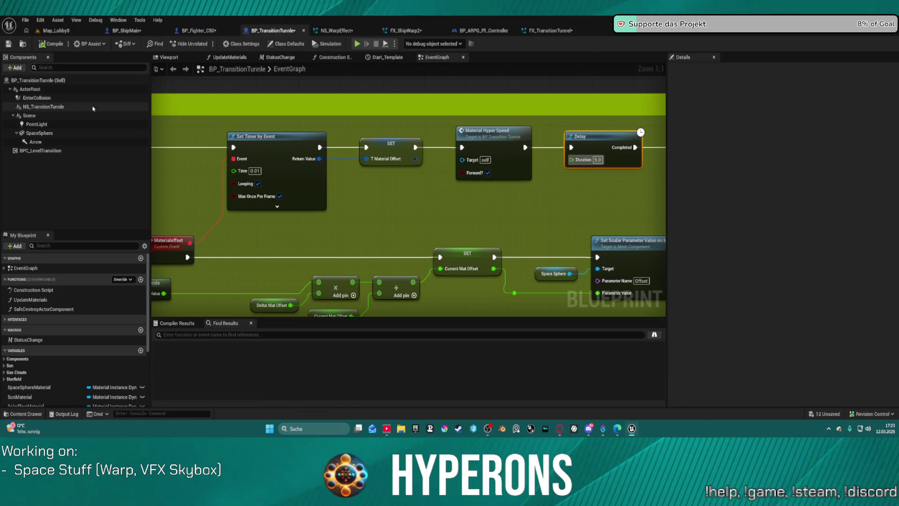
Locate the End Transition graph's NS_Transition template asset in the content browser
scroll(400, 191, "down", 5)
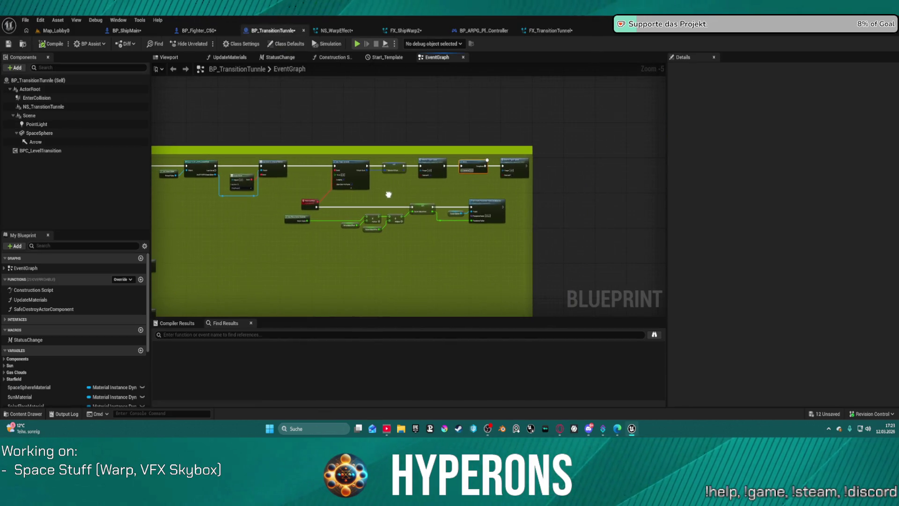
scroll(399, 191, "up", 2)
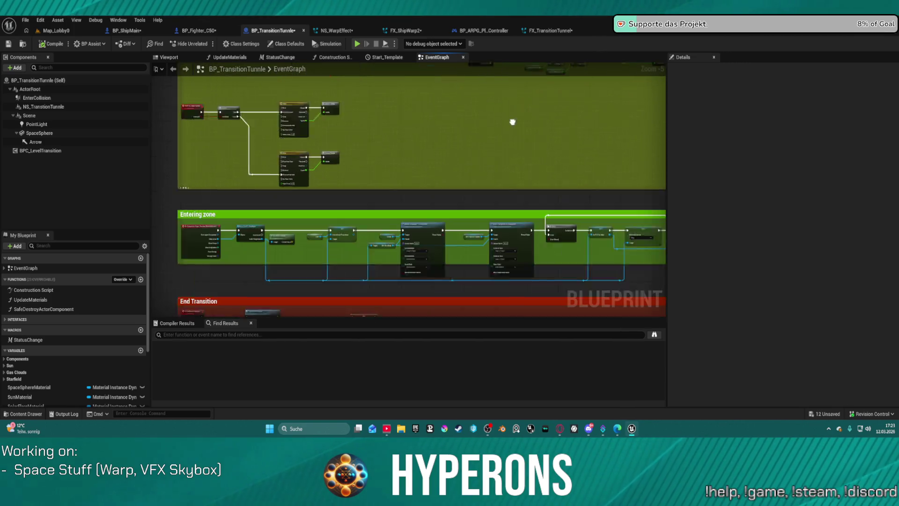
scroll(394, 151, "up", 3)
scroll(438, 208, "down", 4)
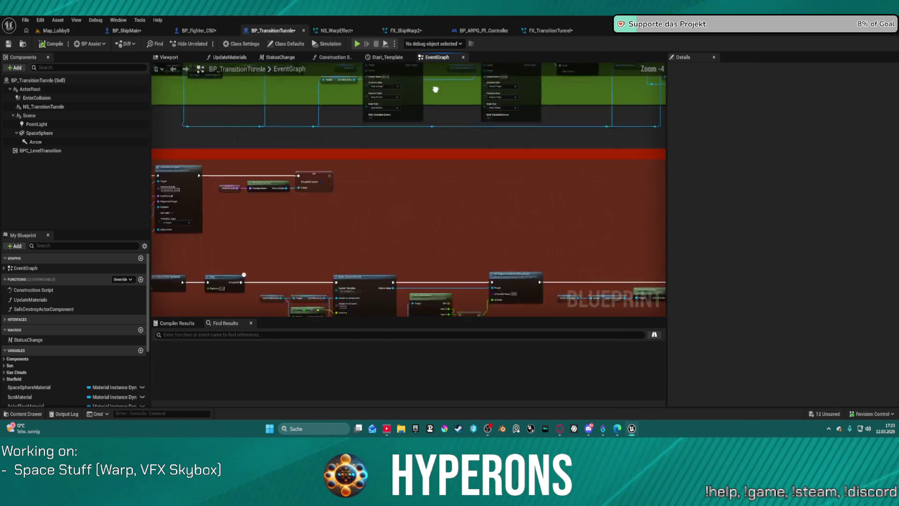
scroll(375, 197, "up", 4)
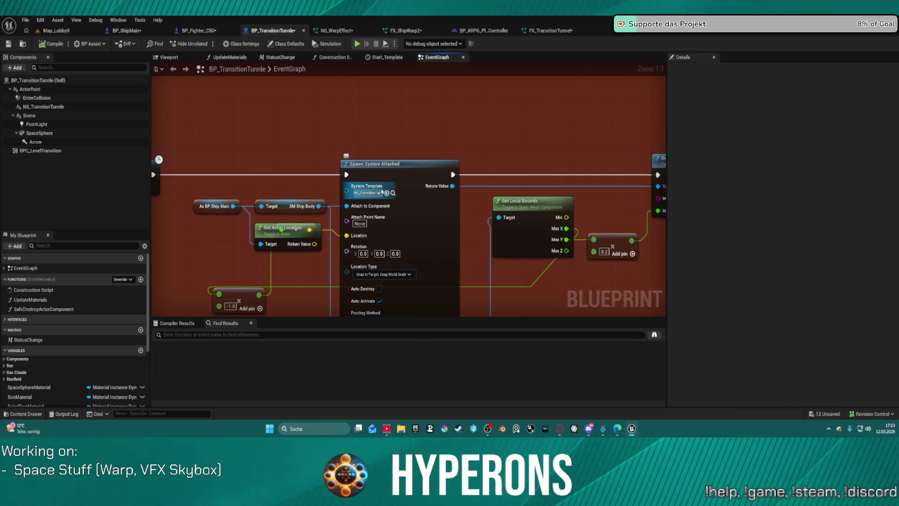
left_click(392, 193)
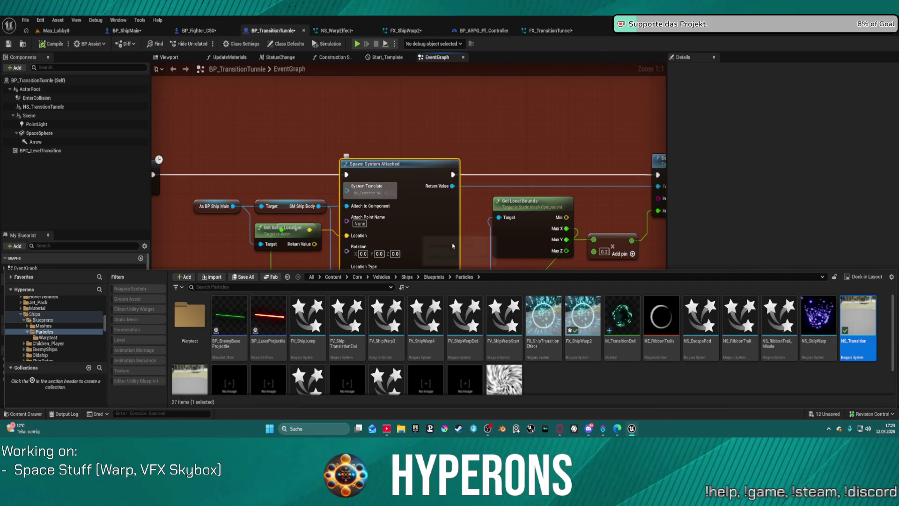
Close the Content Drawer and bring up the FX_TransitionTunnel Niagara system
left_click(549, 143)
scroll(509, 156, "down", 2)
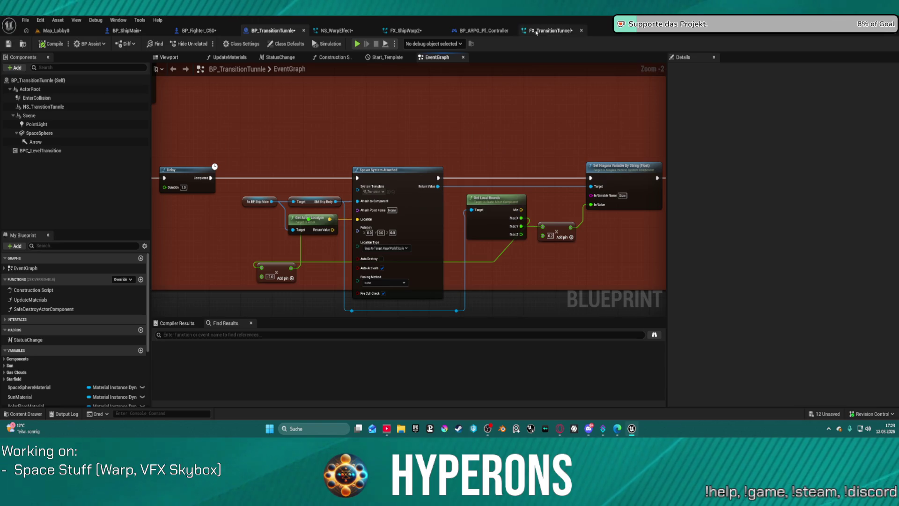
left_click(536, 30)
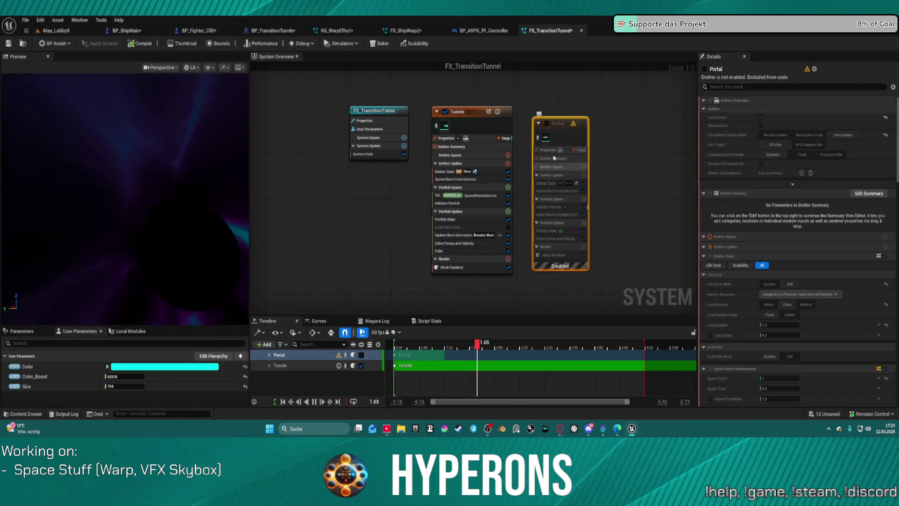
Enable the Portal emitter and inspect its Particle State and Initialize Particle modules
left_click(546, 124)
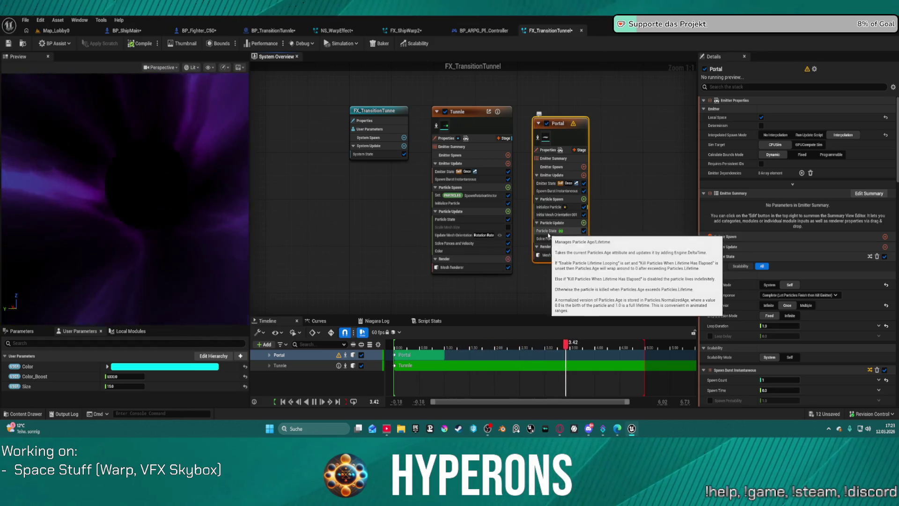
left_click(549, 232)
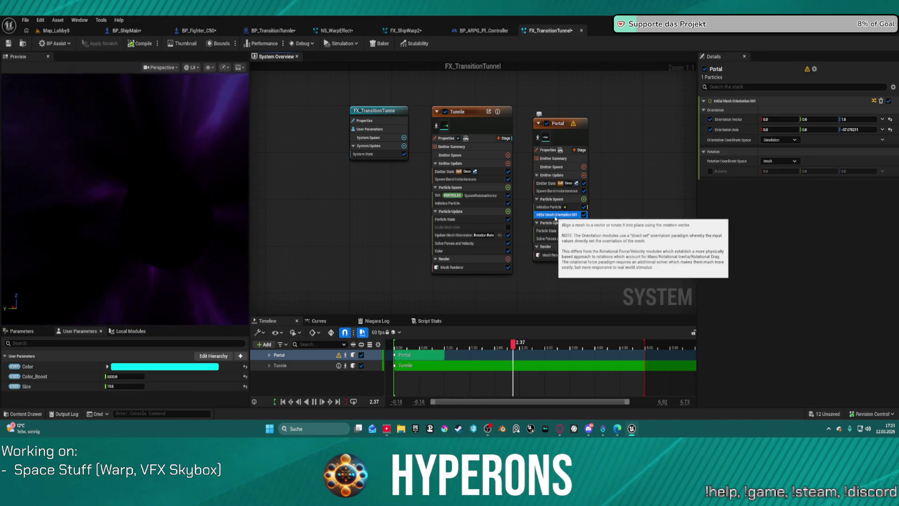
left_click(551, 206)
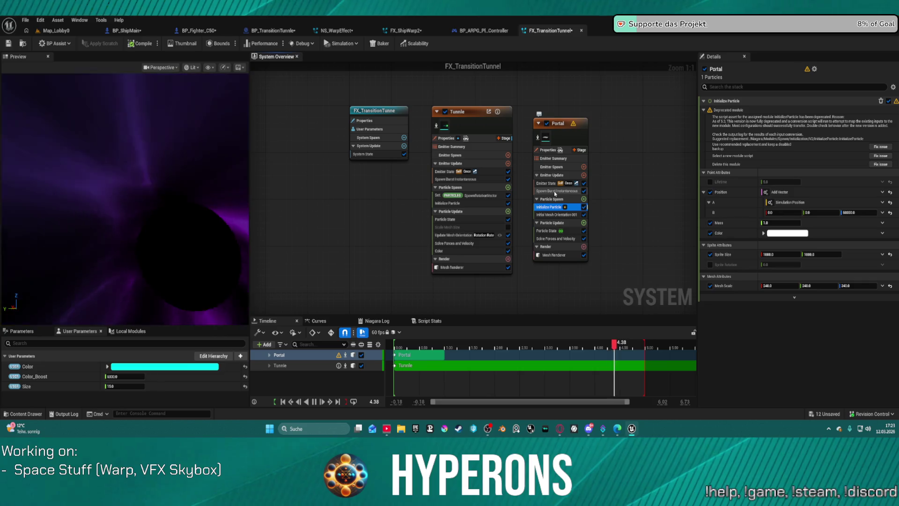
Review the Portal emitter's properties and Solve Forces and Velocity settings, then view FX_ShipWarp2
left_click(579, 137)
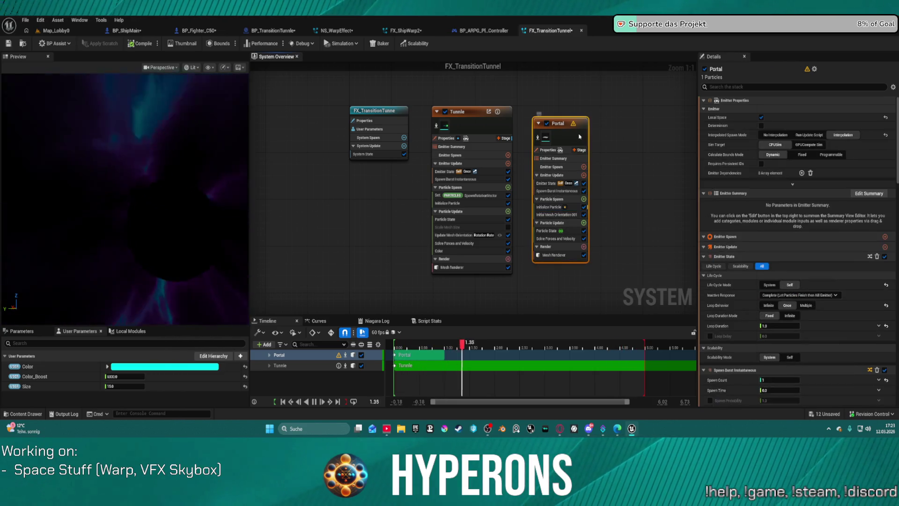
left_click(552, 230)
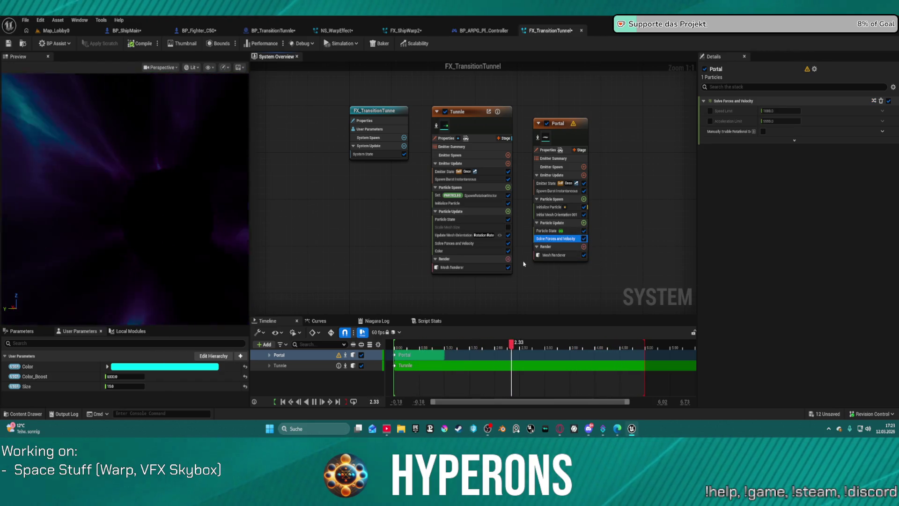
left_click(175, 177)
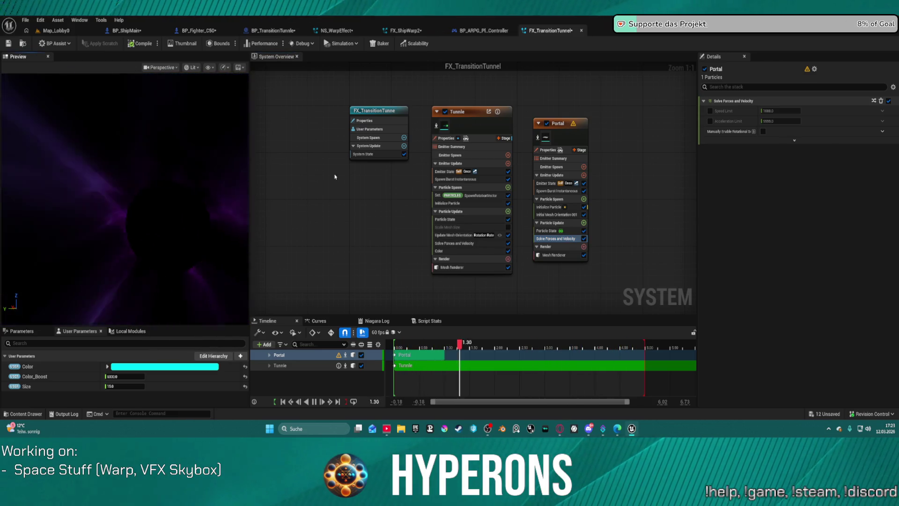
left_click(402, 33)
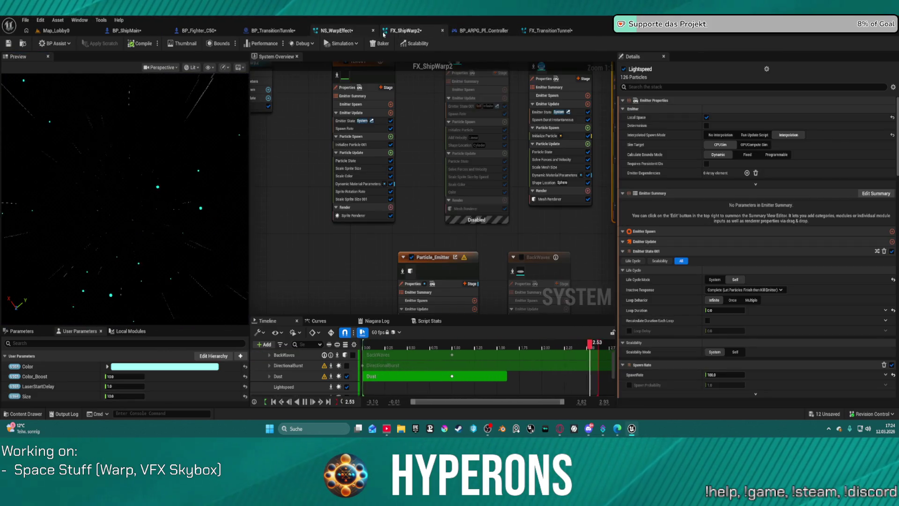
Glance at the BP_ShipMain blueprint, then return to FX_TransitionTunnel
left_click(137, 33)
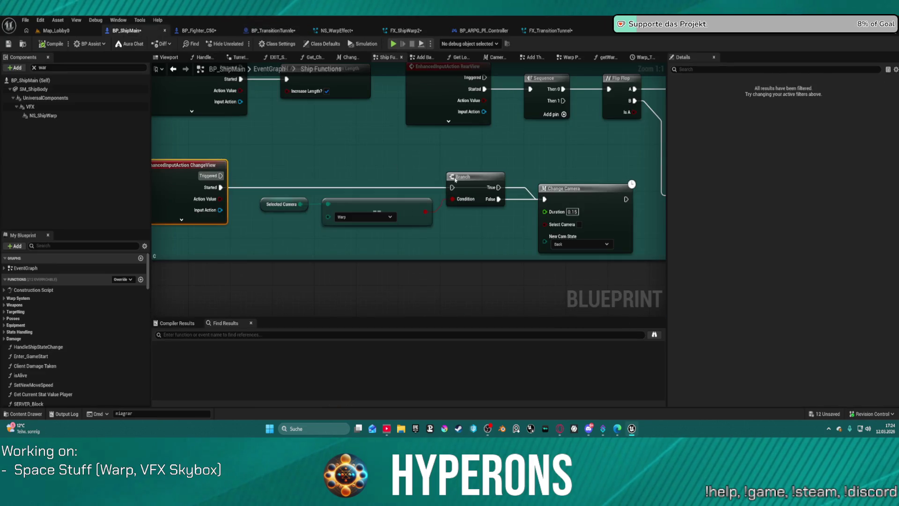
scroll(455, 180, "down", 7)
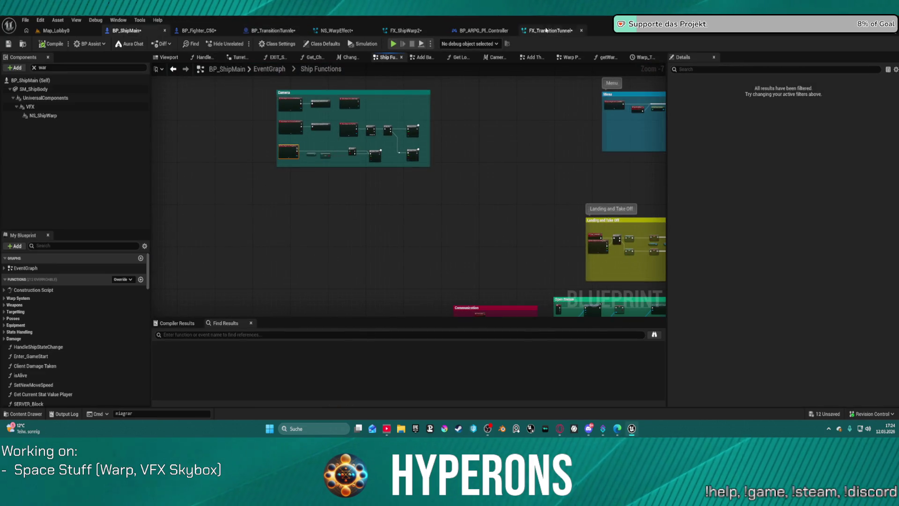
left_click(546, 30)
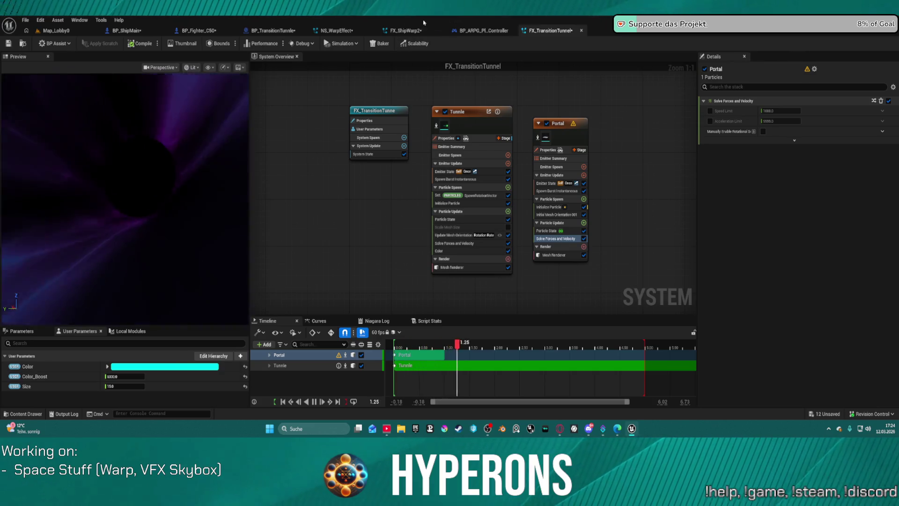
Browse from BP_TransitionTunnle's Spawn System Attached template to the Particles folder and open FV_ShipTransistionEnd
left_click(273, 30)
scroll(326, 190, "down", 6)
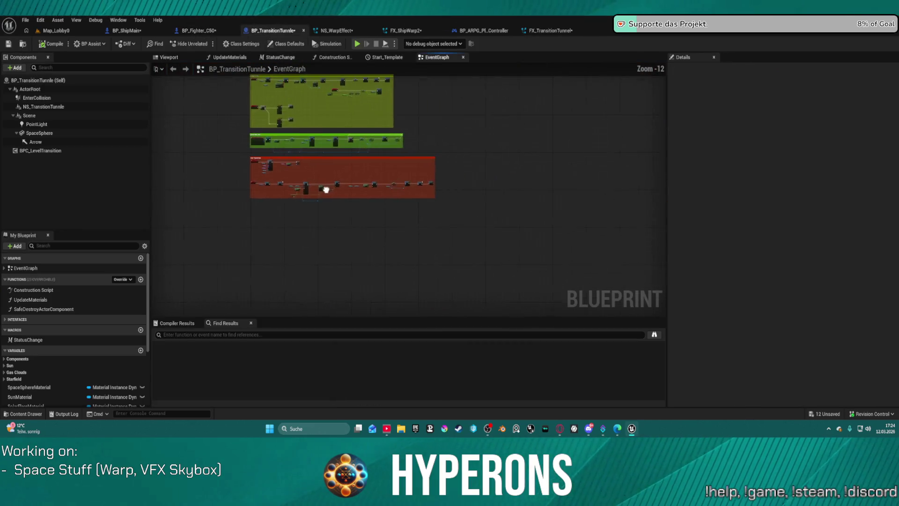
scroll(327, 190, "up", 12)
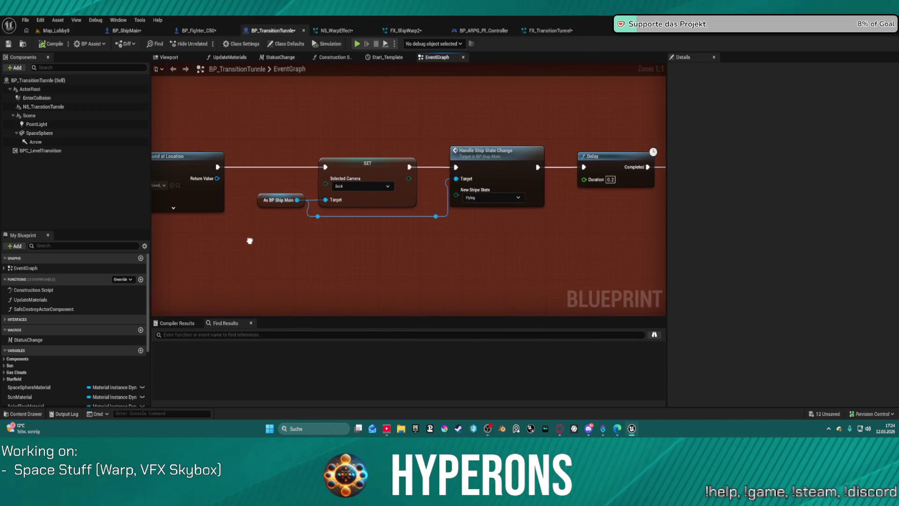
left_click_drag(250, 241, 27, 252)
scroll(468, 187, "down", 1)
mouse_move(468, 187)
left_mouse_down()
mouse_move(482, 160)
mouse_move(495, 157)
left_mouse_up()
mouse_move(403, 129)
left_mouse_down()
mouse_move(662, 211)
mouse_move(513, 206)
left_mouse_up()
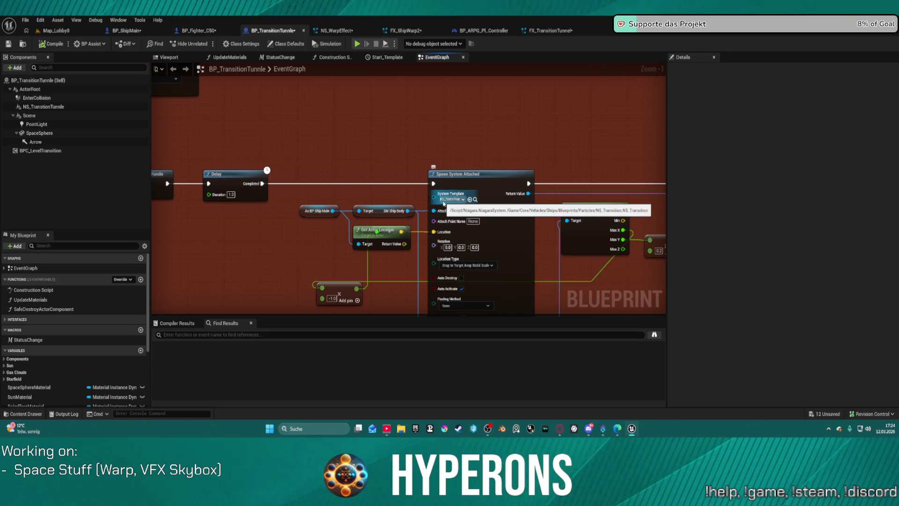
left_click(475, 200)
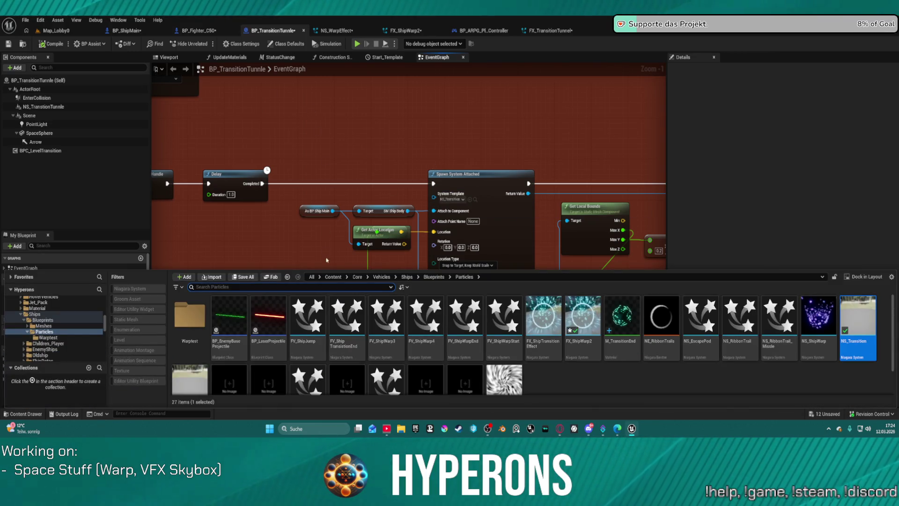
double_click(346, 315)
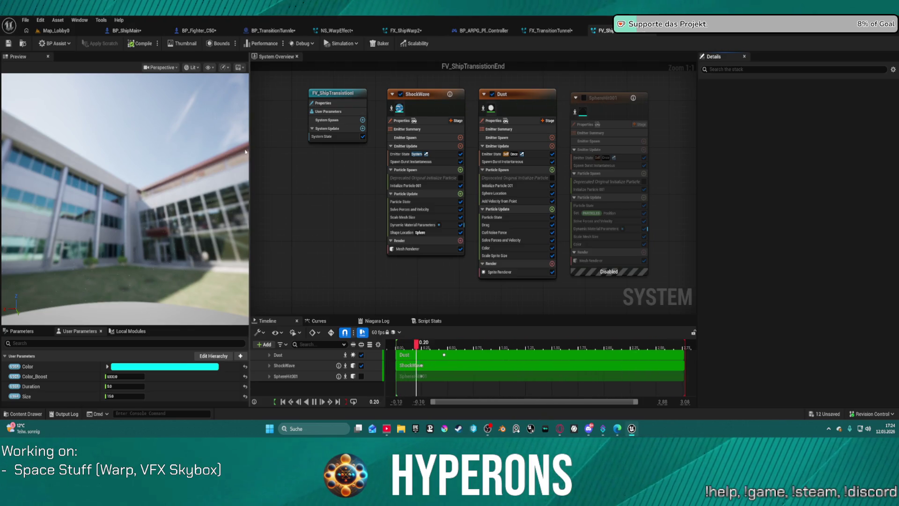
Orbit the FV_ShipTransistionEnd preview, check its Dust emitter, then return to FX_TransitionTunnel
mouse_move(73, 218)
left_mouse_down()
mouse_move(117, 223)
mouse_move(112, 234)
mouse_move(108, 220)
mouse_move(93, 220)
mouse_move(121, 220)
mouse_move(103, 230)
mouse_move(112, 229)
left_mouse_up()
left_click(522, 111)
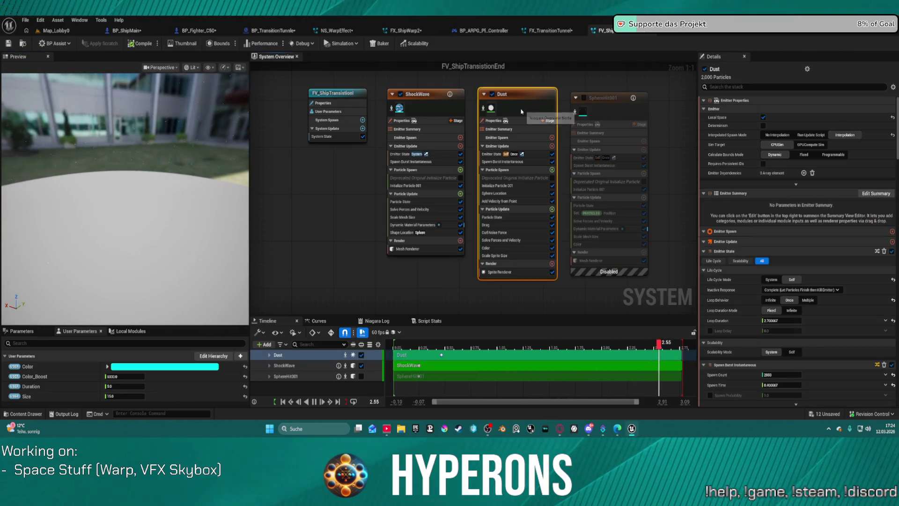
left_click(550, 31)
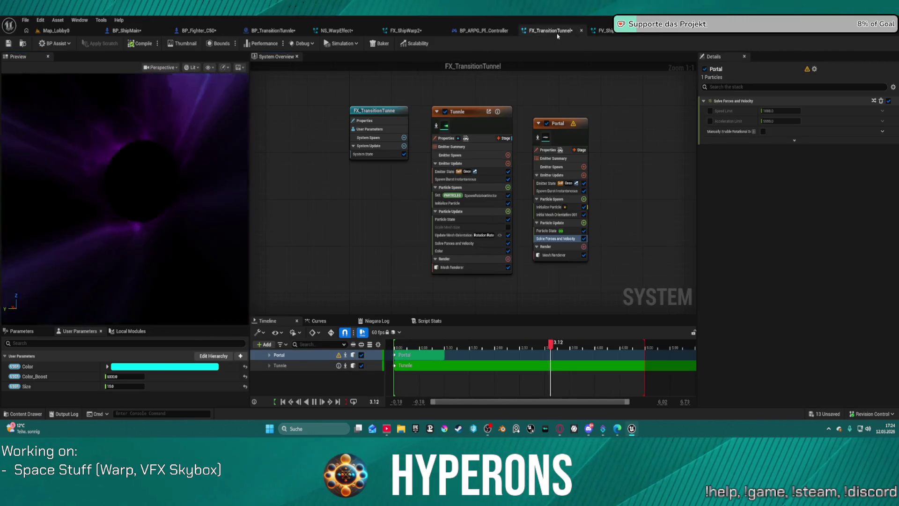
Select and untick the Portal emitter in FX_TransitionTunnel, then go back to BP_TransitionTunnle
left_click(560, 132)
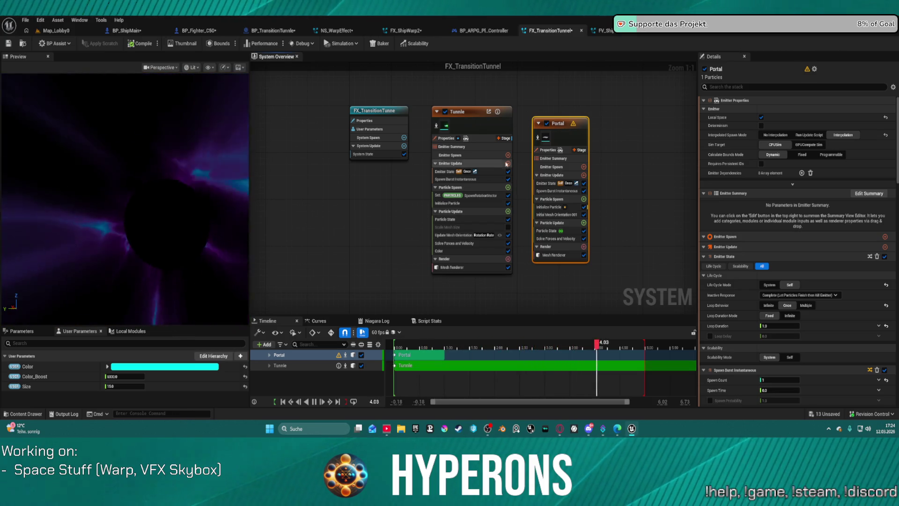
left_click(546, 123)
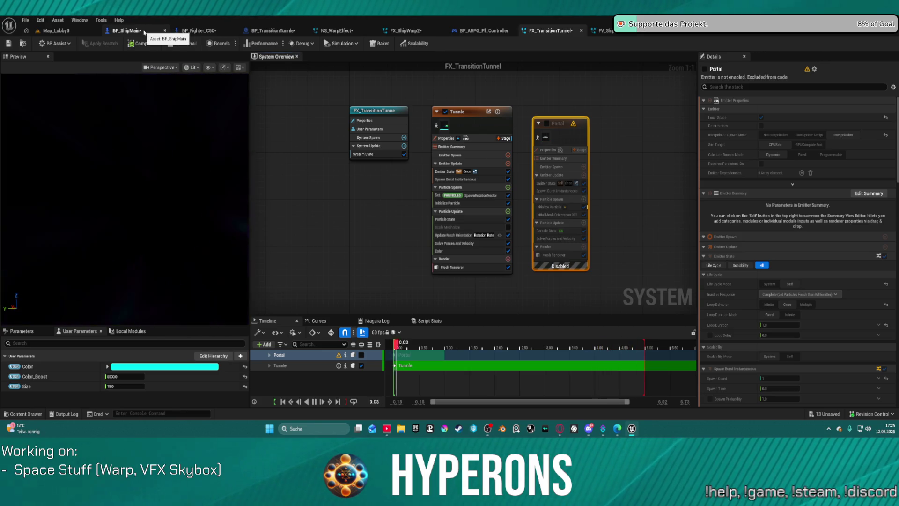
left_click(273, 31)
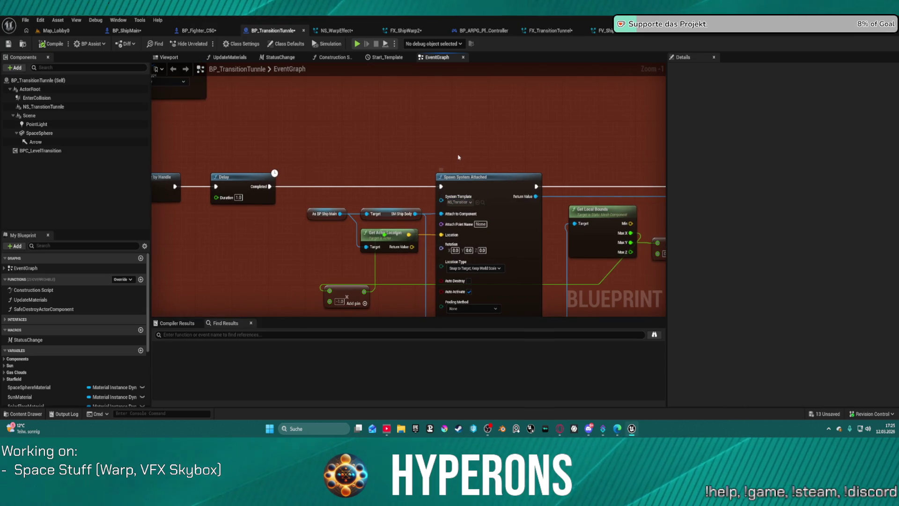
Pan and zoom the EventGraph to frame the three green comment sections
scroll(458, 158, "down", 3)
left_click_drag(457, 141, 466, 411)
mouse_move(407, 188)
left_mouse_down()
mouse_move(464, 314)
mouse_move(459, 352)
mouse_move(430, 369)
mouse_move(561, 197)
left_mouse_up()
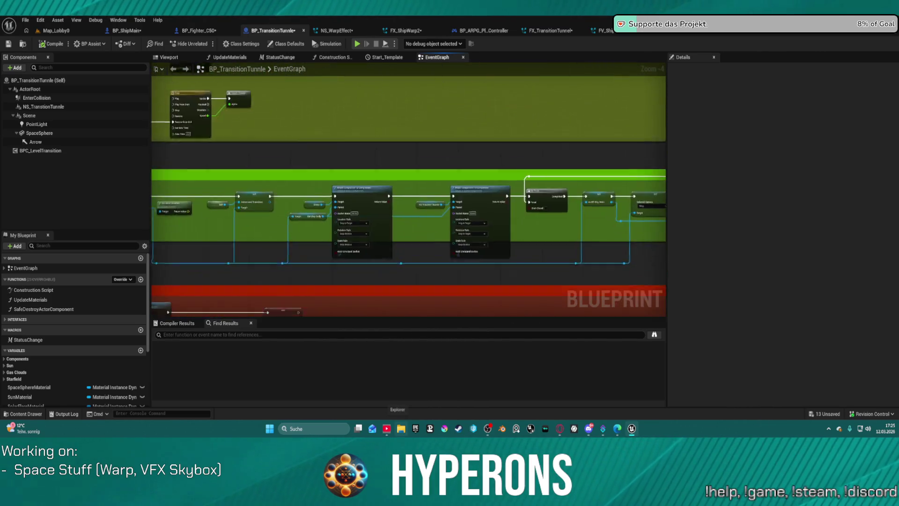
scroll(345, 270, "down", 4)
right_click(343, 323)
left_click_drag(353, 245, 179, 159)
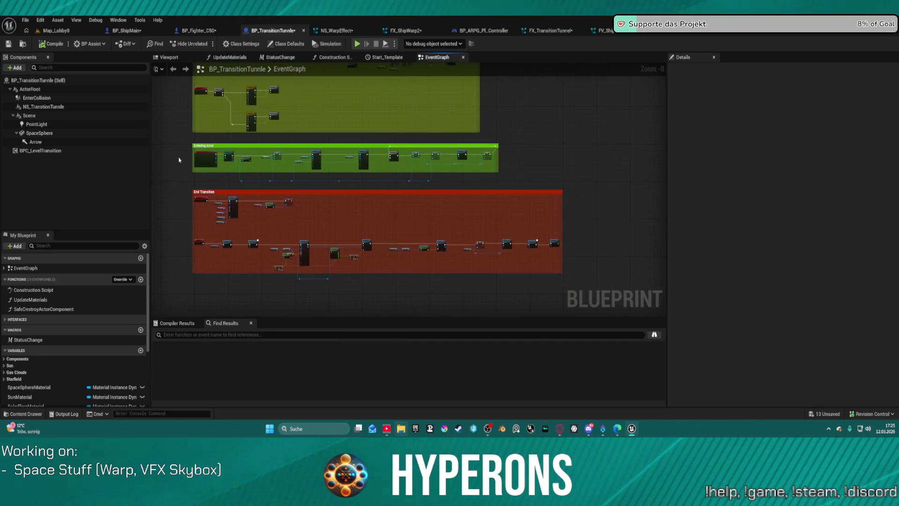
Edit the BPC_LevelTransition component's blueprint and open its Set Player Start Transition call
right_click(45, 152)
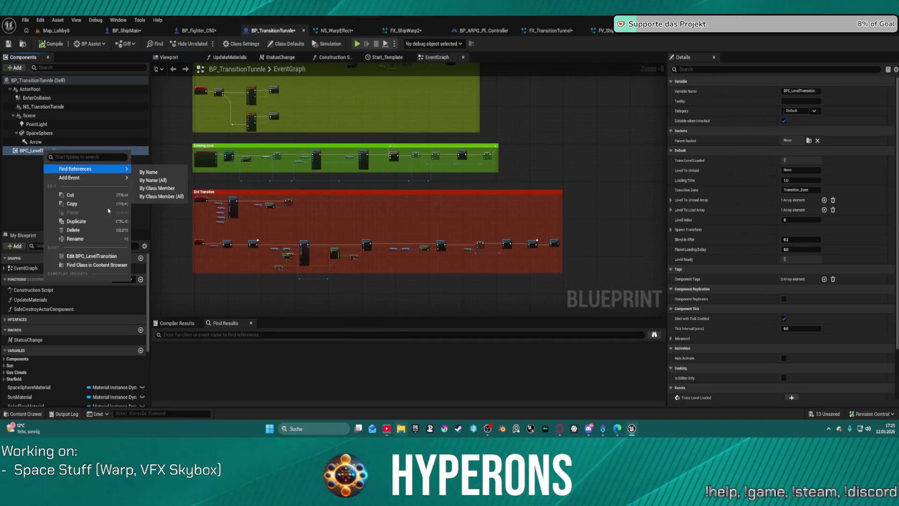
left_click(83, 260)
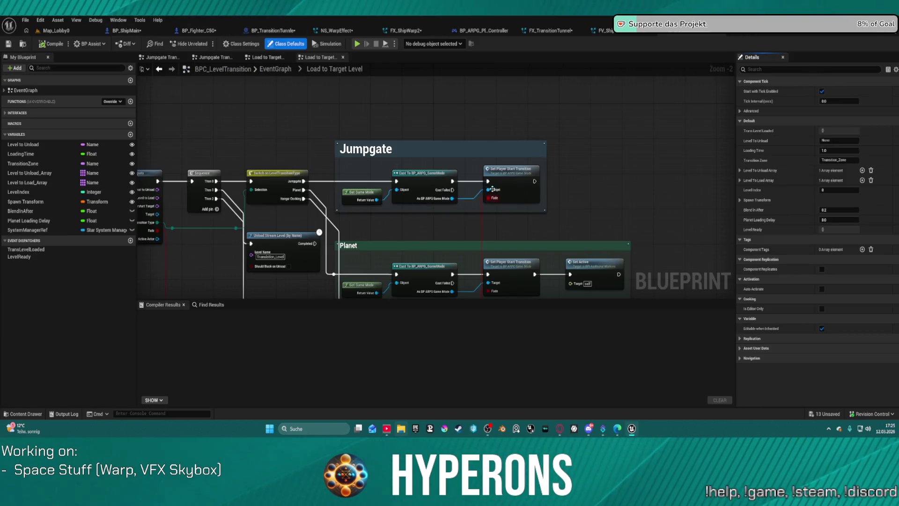
left_click(513, 171)
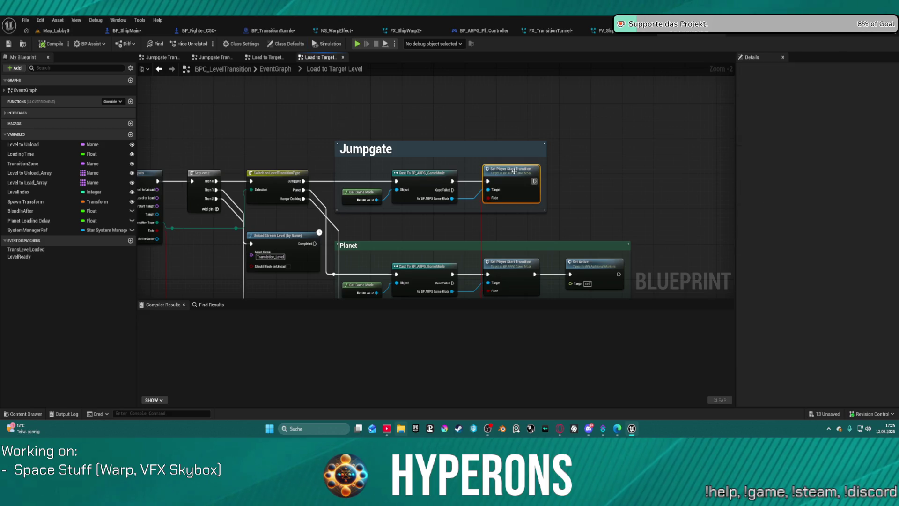
Zoom to BP_ARPG_GameMode's Spawn System Attached node and browse to its NS_Transition_Tunnel_End template
scroll(543, 248, "down", 8)
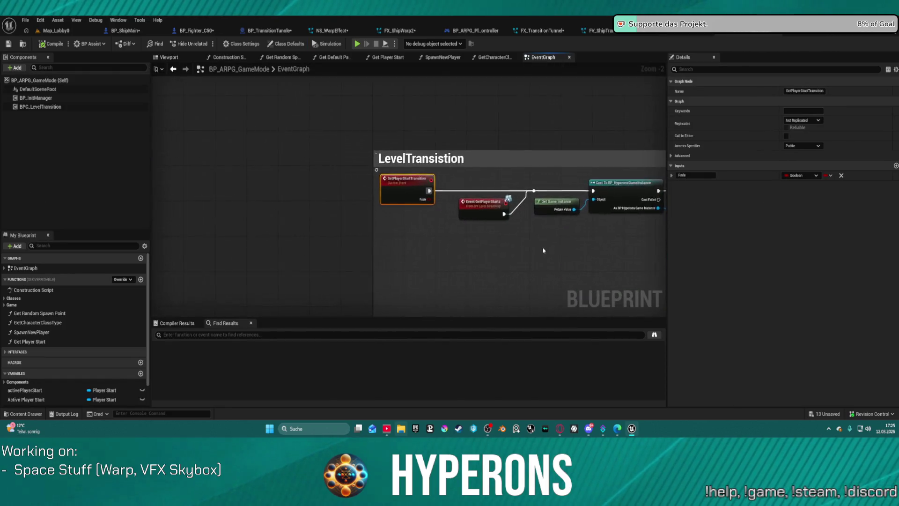
scroll(358, 170, "up", 11)
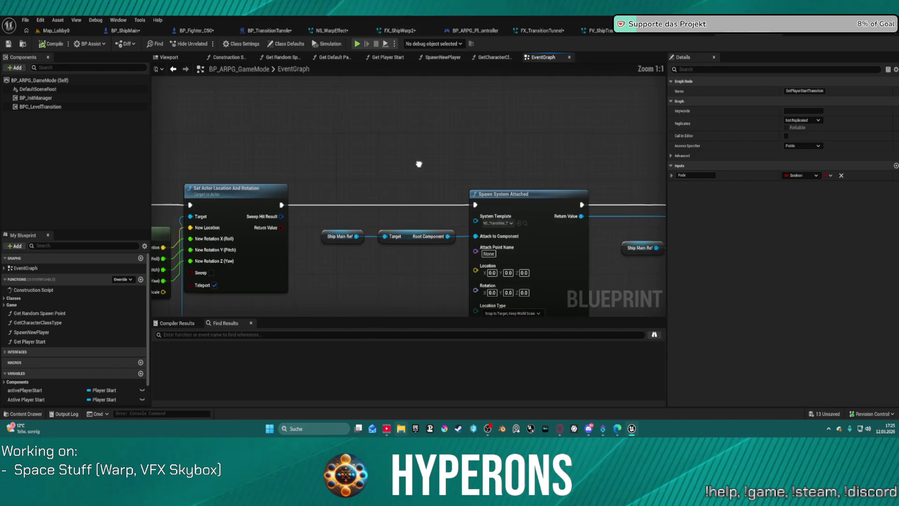
left_click(420, 177)
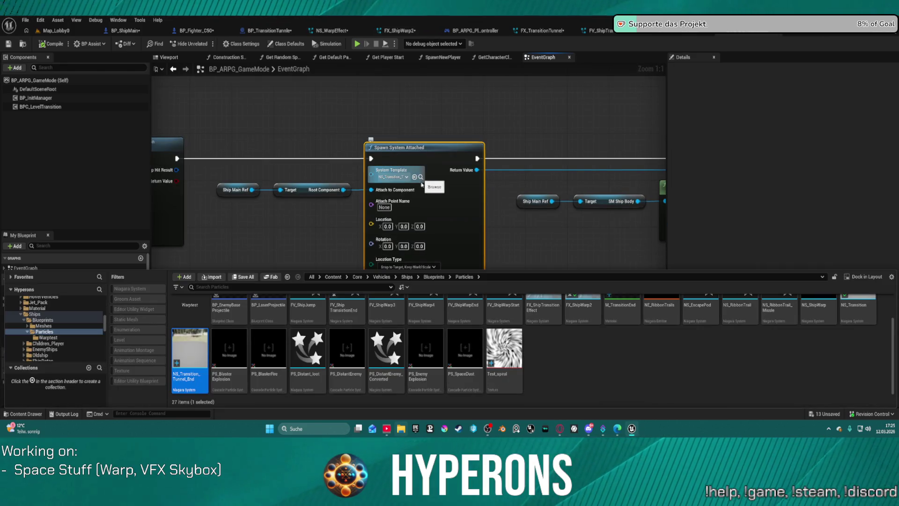